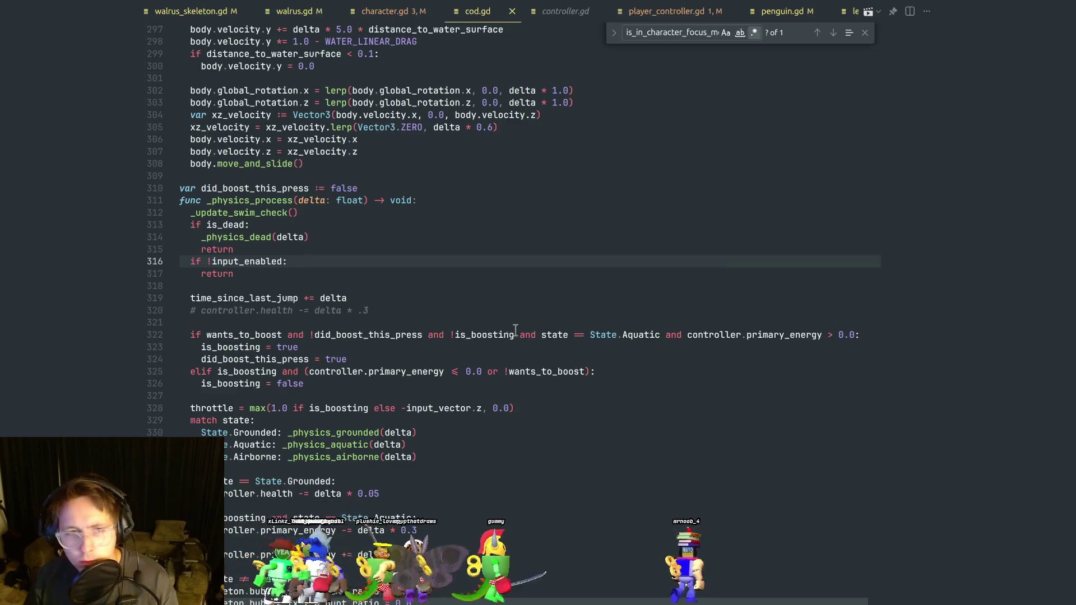
Review cod.gd's input check and dead branch, highlighting every use of controller.
left_click(385, 284)
left_click(370, 268)
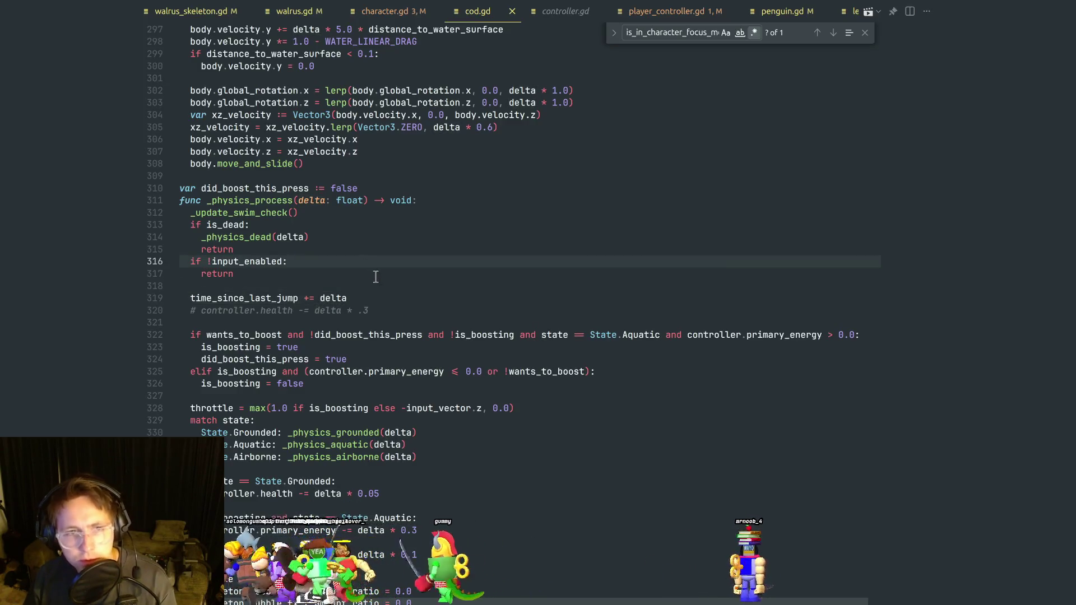
left_click(378, 277)
scroll(387, 258, "up", 5)
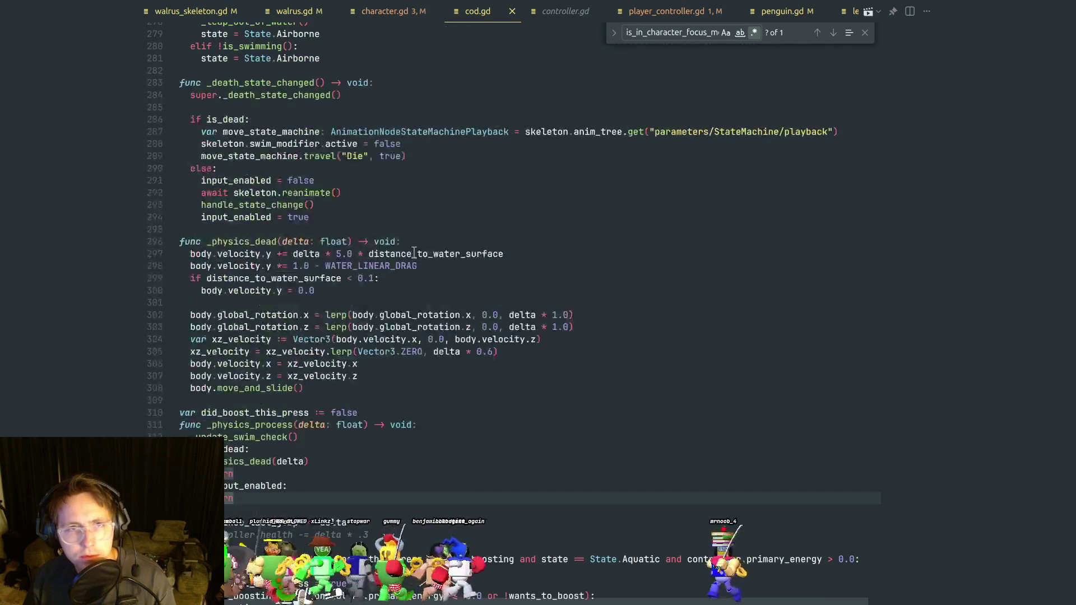
scroll(432, 291, "down", 3)
left_click(436, 307)
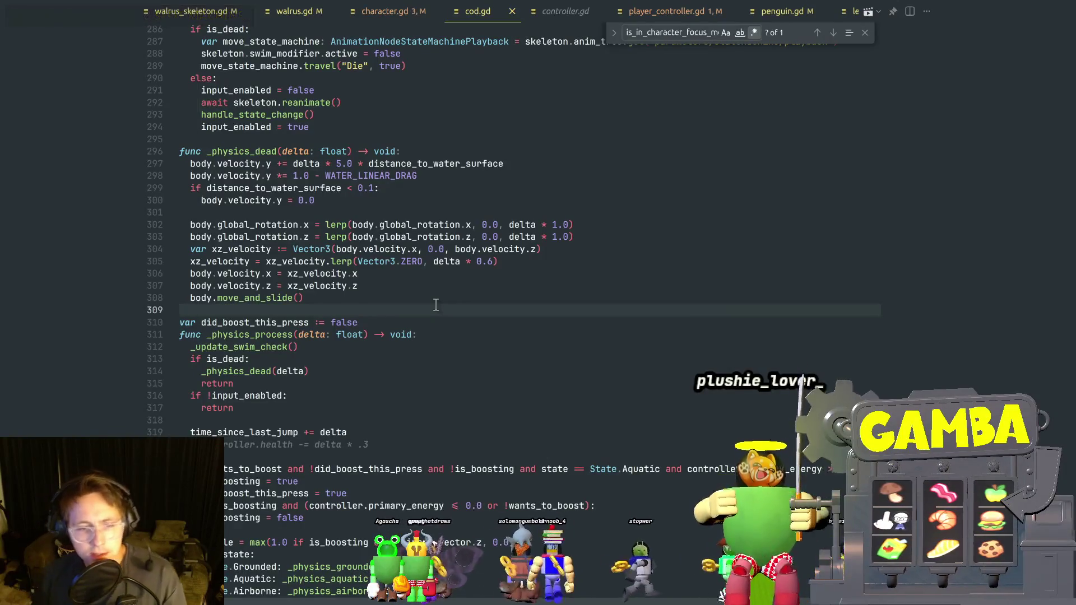
left_click(463, 381)
scroll(449, 386, "down", 7)
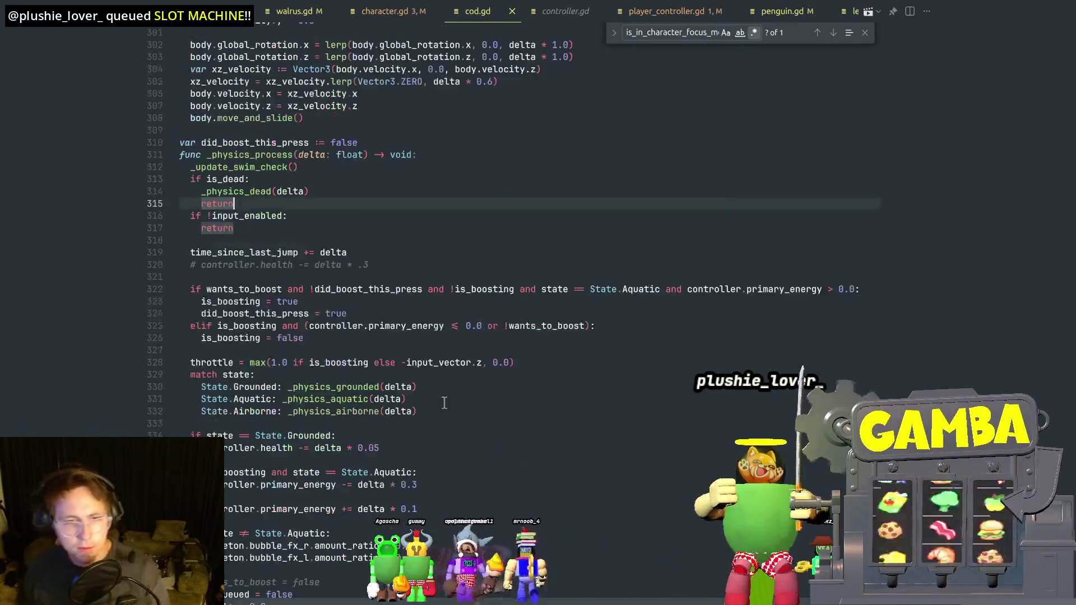
double_click(406, 394)
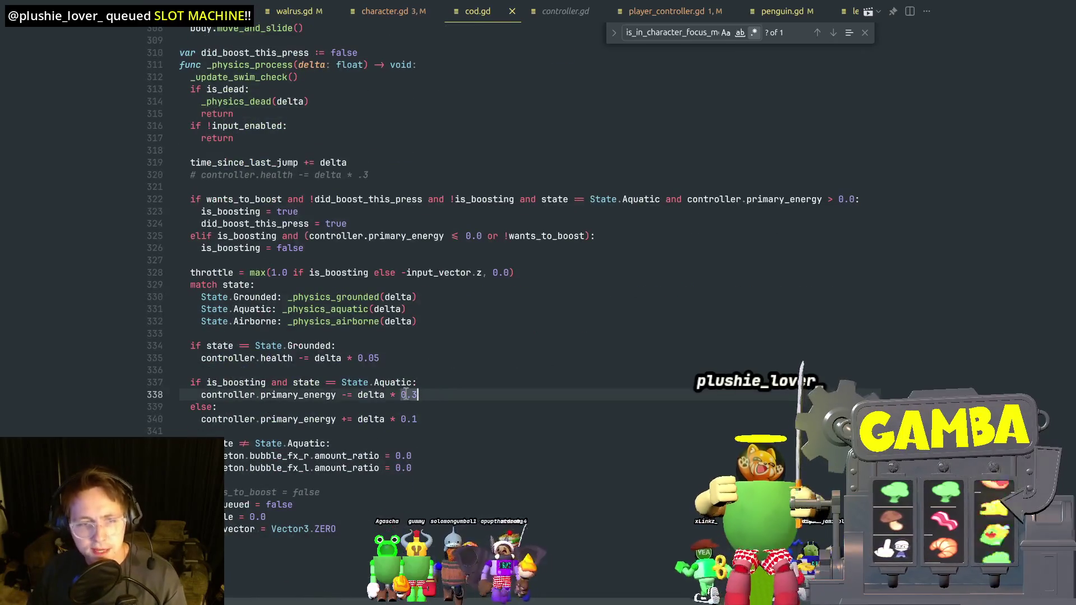
double_click(244, 358)
scroll(398, 412, "up", 5)
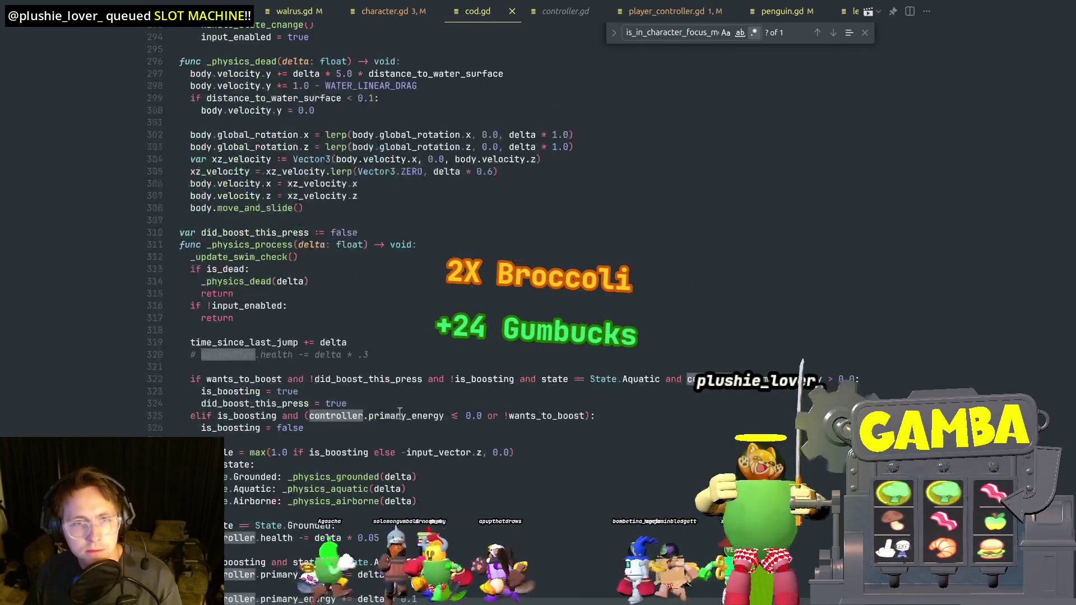
scroll(398, 412, "up", 2)
Search cod.gd for 'controller =' and switch to player_controller.gd.
key("ctrl+f")
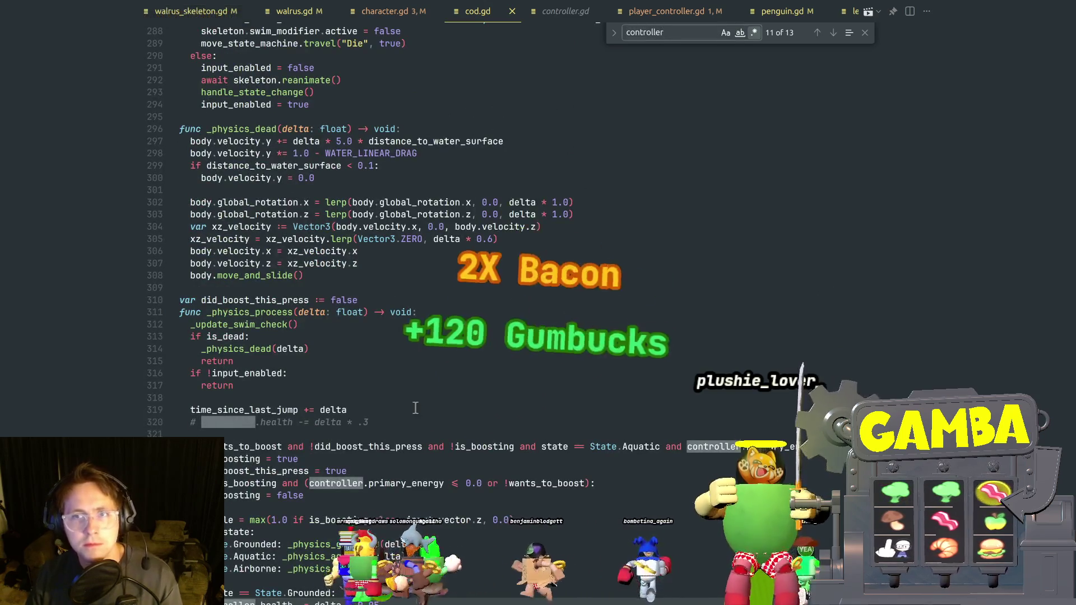
type(" =")
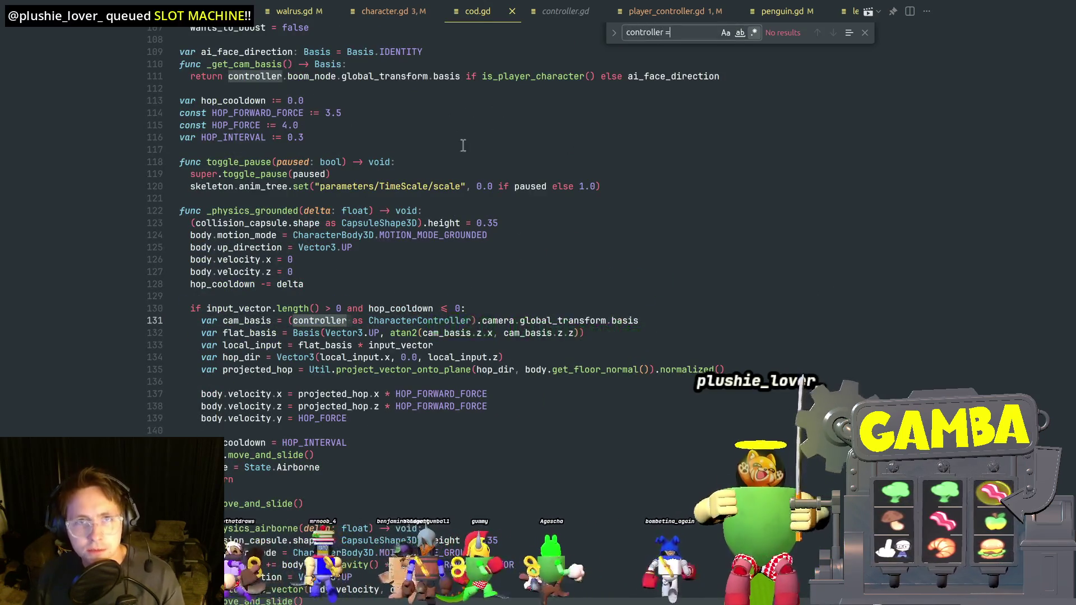
left_click(664, 11)
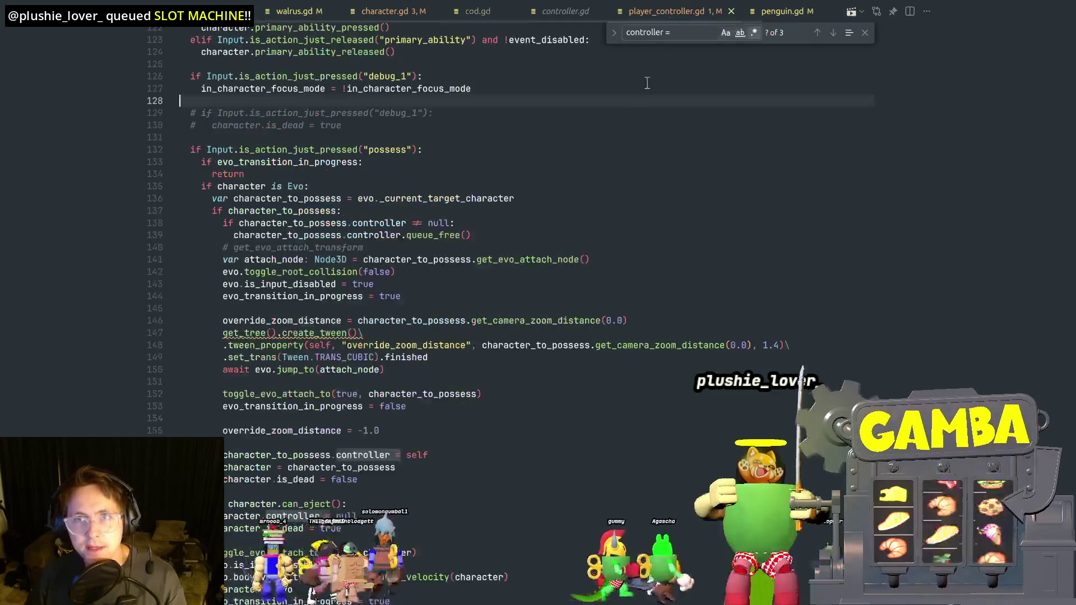
Search player_controller.gd for 'controller =' and review the possess code around it.
left_click(587, 214)
key("ctrl+f")
type("controller =")
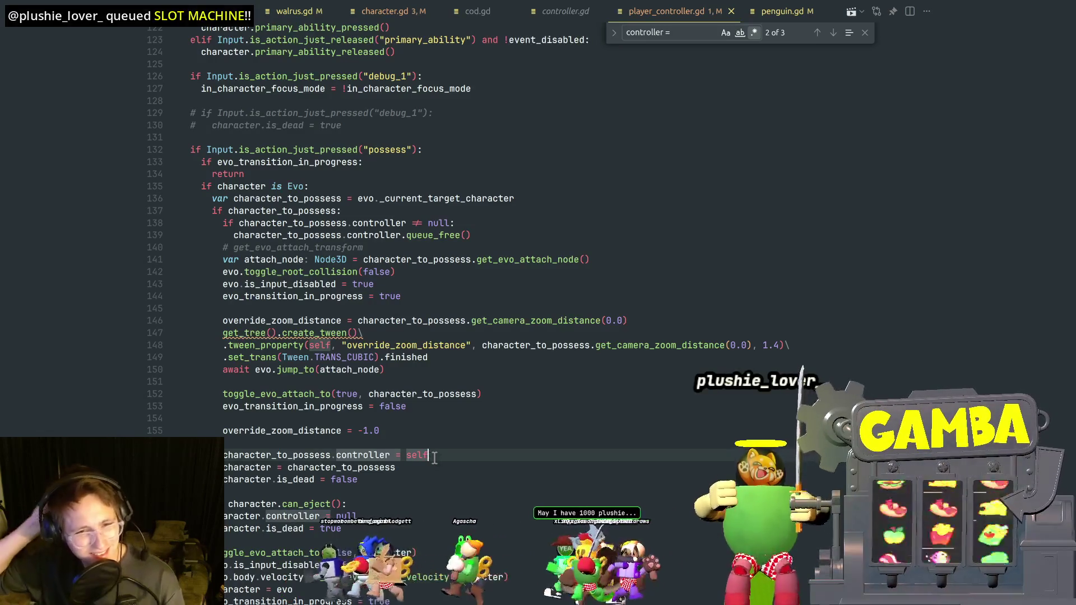
double_click(307, 455)
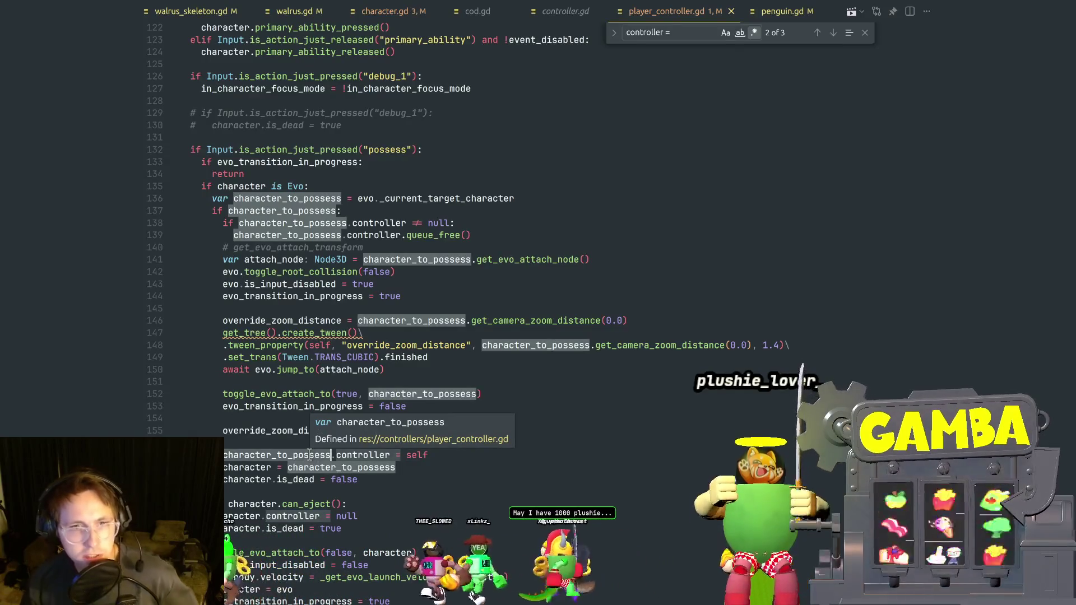
left_click(367, 247)
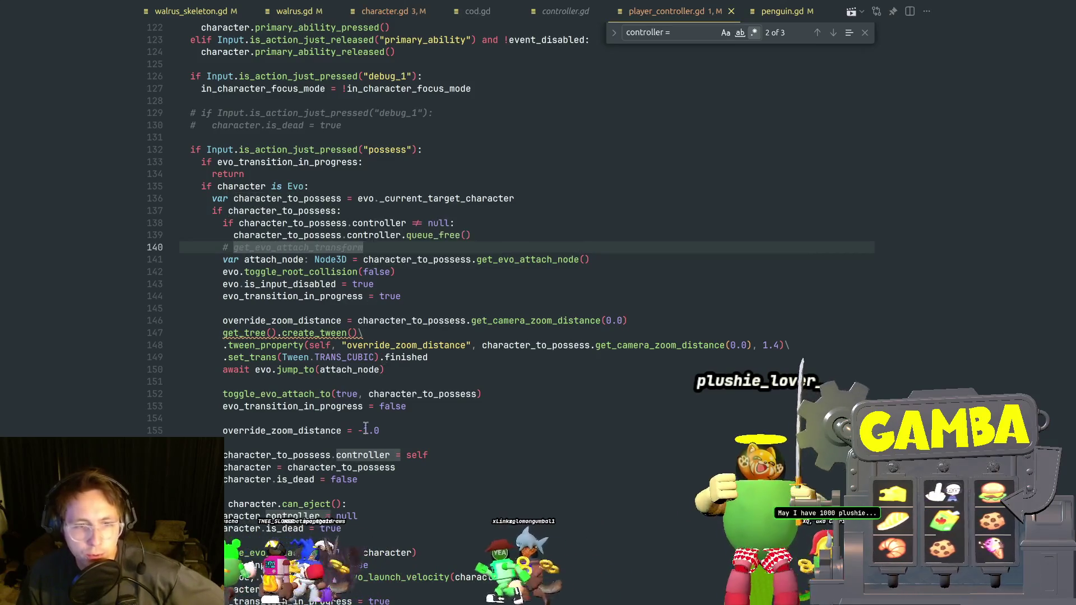
left_click(401, 430)
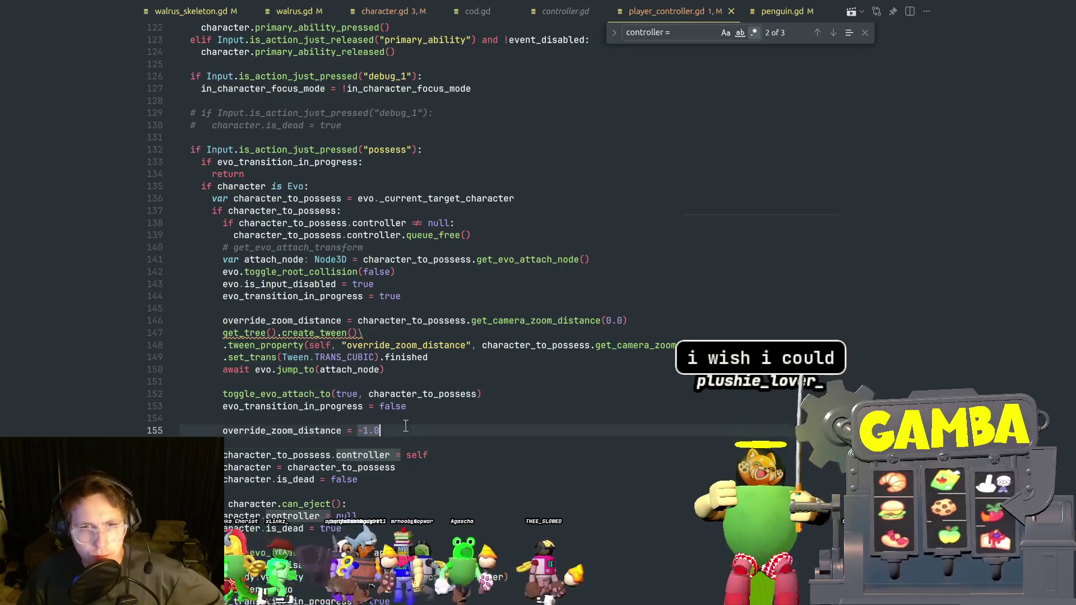
left_click(482, 235)
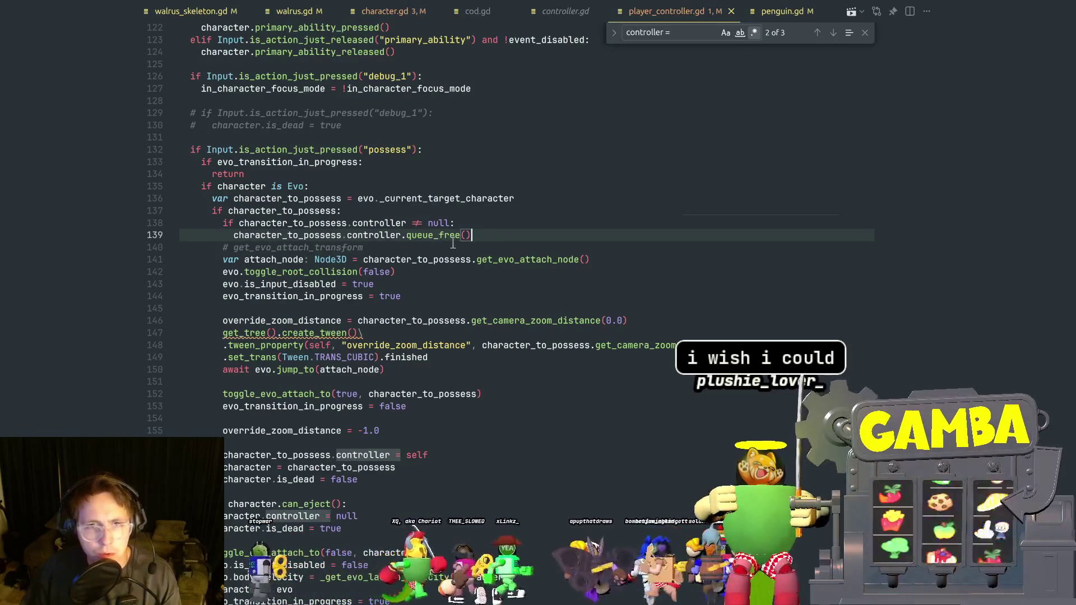
Move the 'controller != null' queue_free check to just before 'character_to_possess.controller = self'.
left_click_drag(472, 235, 177, 213)
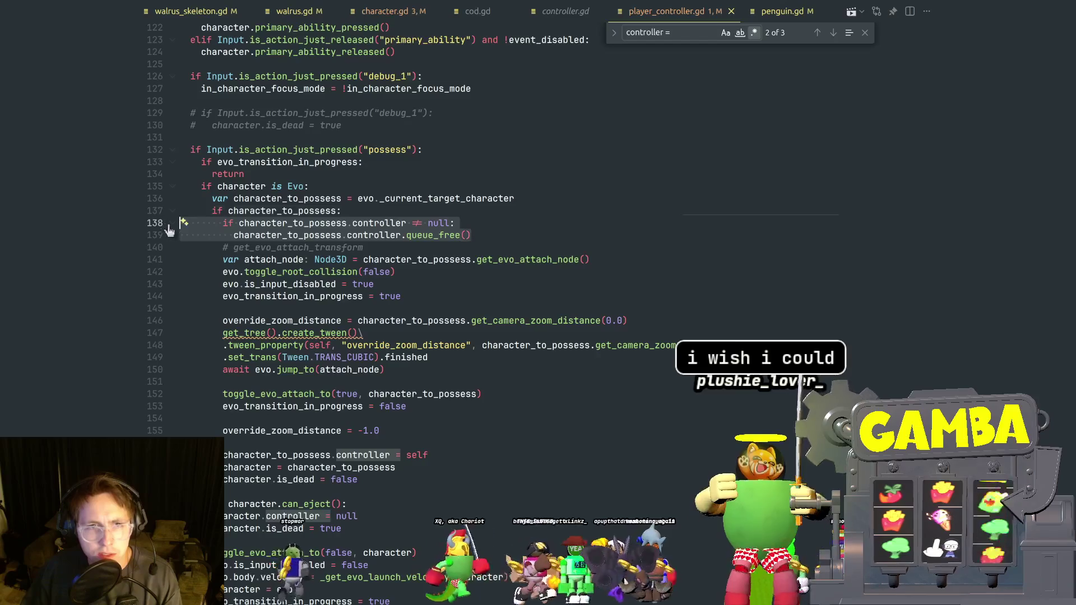
key("BackSpace")
key("BackSpace")
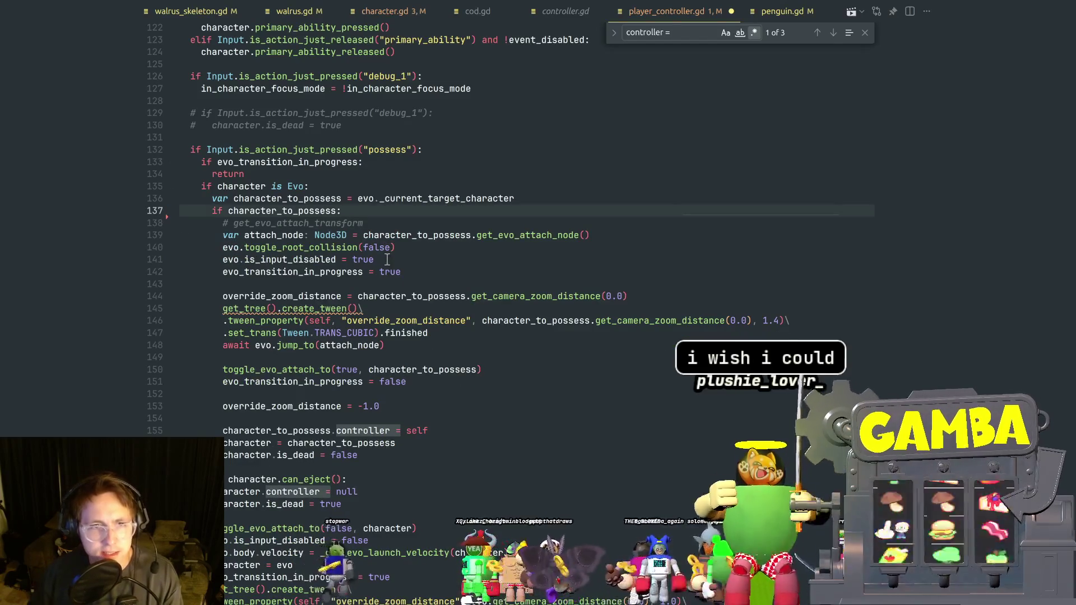
left_click(412, 345)
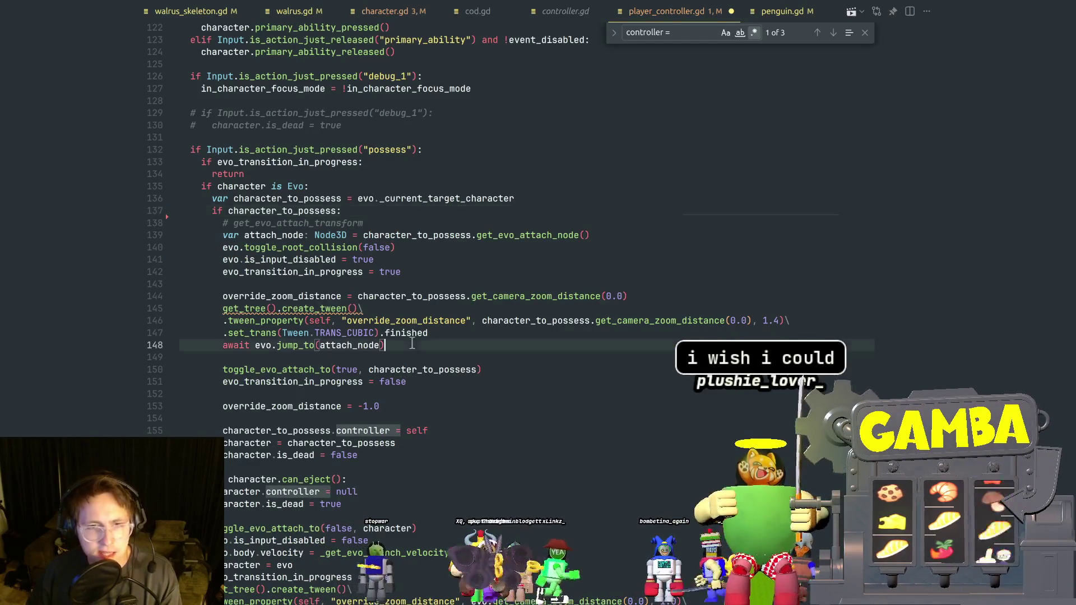
double_click(406, 333)
left_click(431, 415)
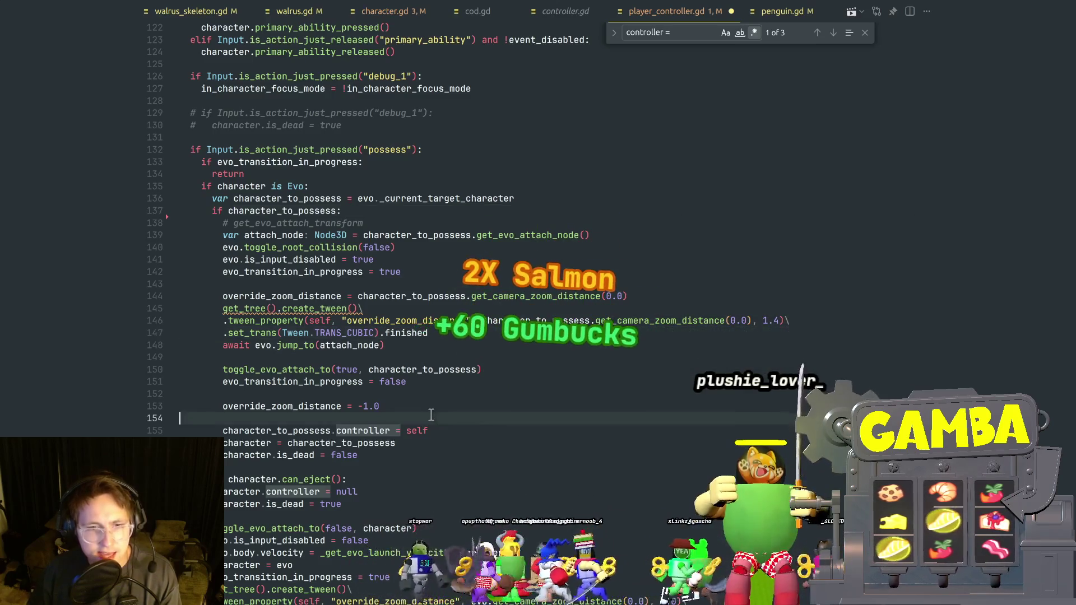
key("Return")
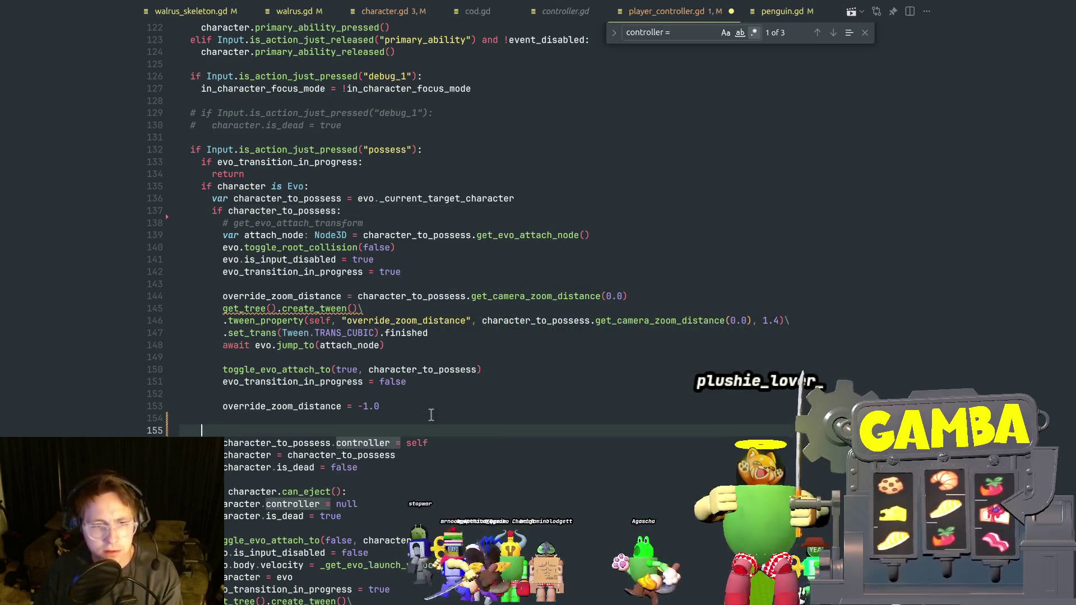
type("if character_to_possess.controller != null: \t\t\t\t\tcharacter_to_possess.controller.queue_free()")
key("Home")
key("Home")
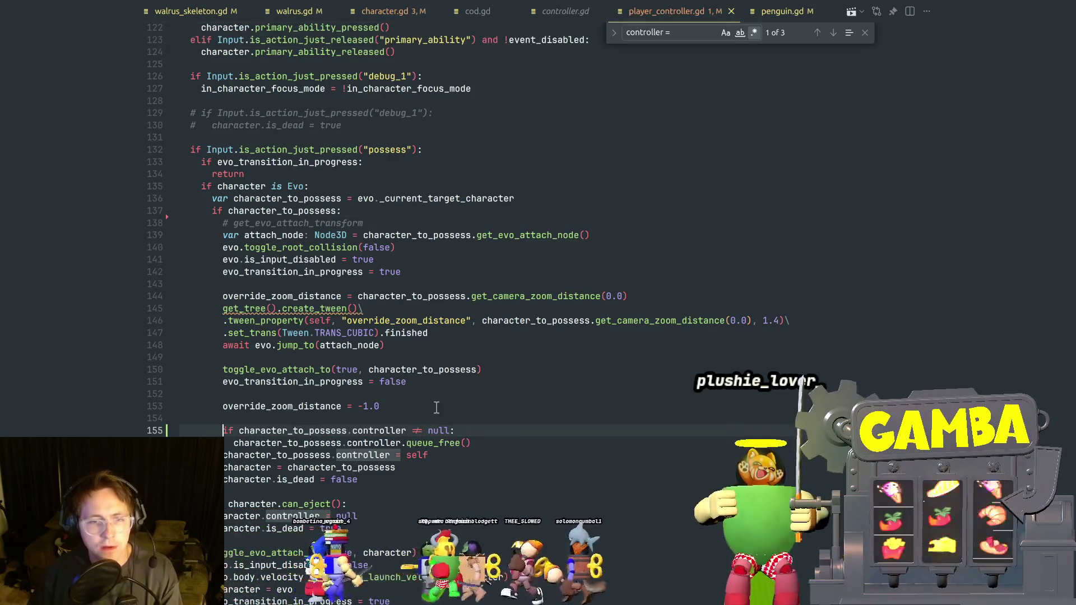
key("alt+Tab")
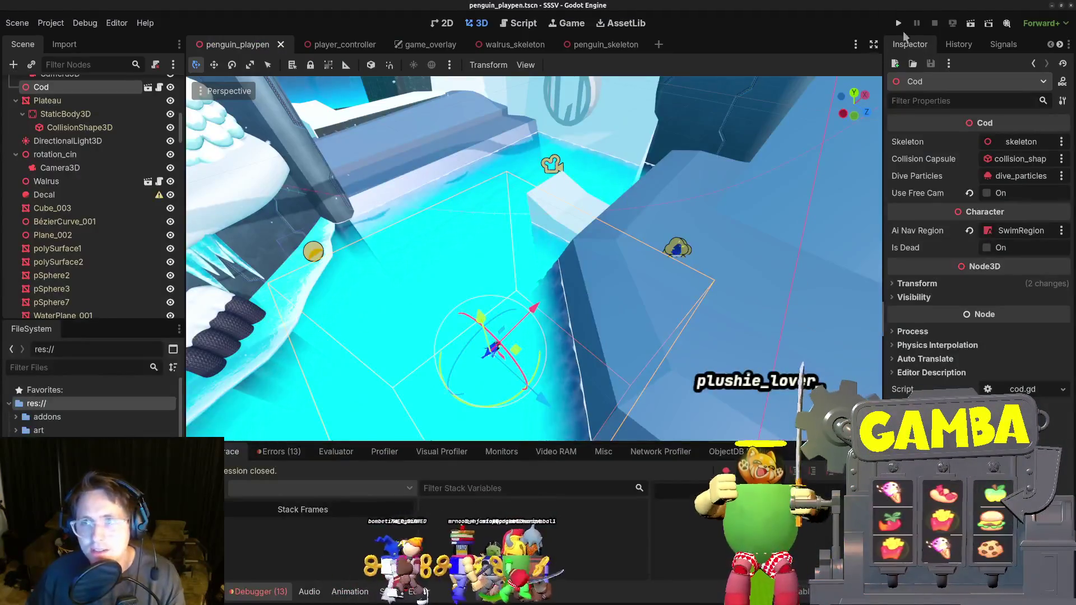
Test-run the game twice to check possession, stopping each run with F8.
left_click(899, 24)
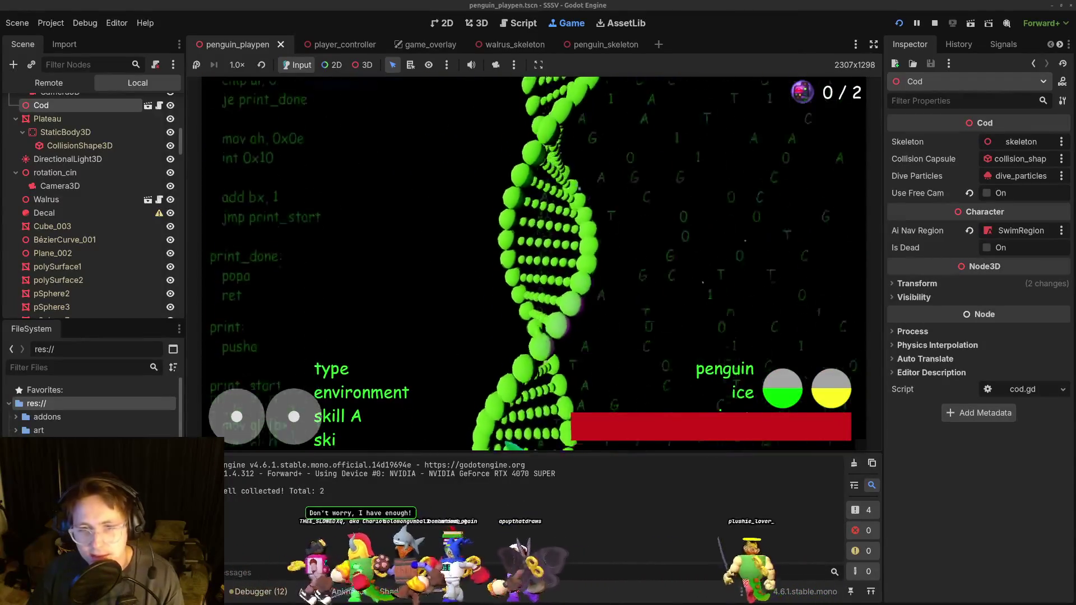
key("F8")
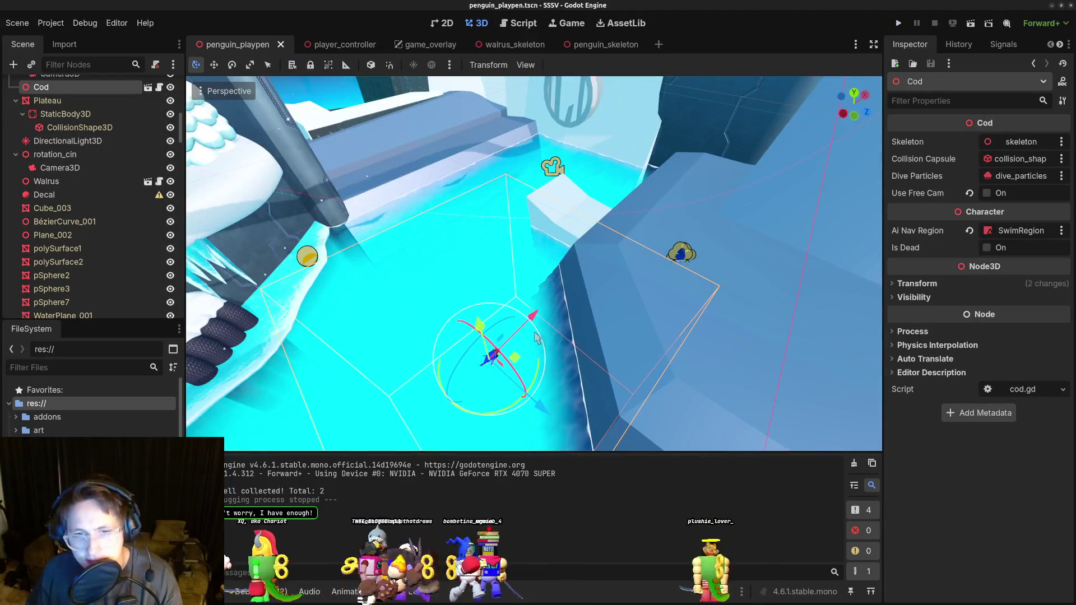
scroll(537, 337, "up", 3)
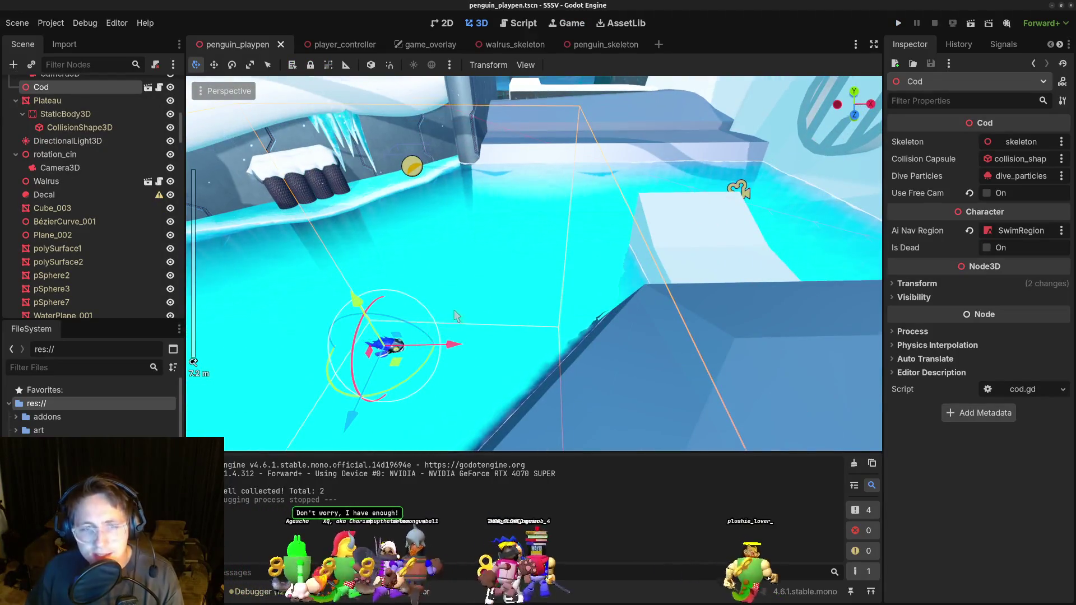
key("alt+Tab")
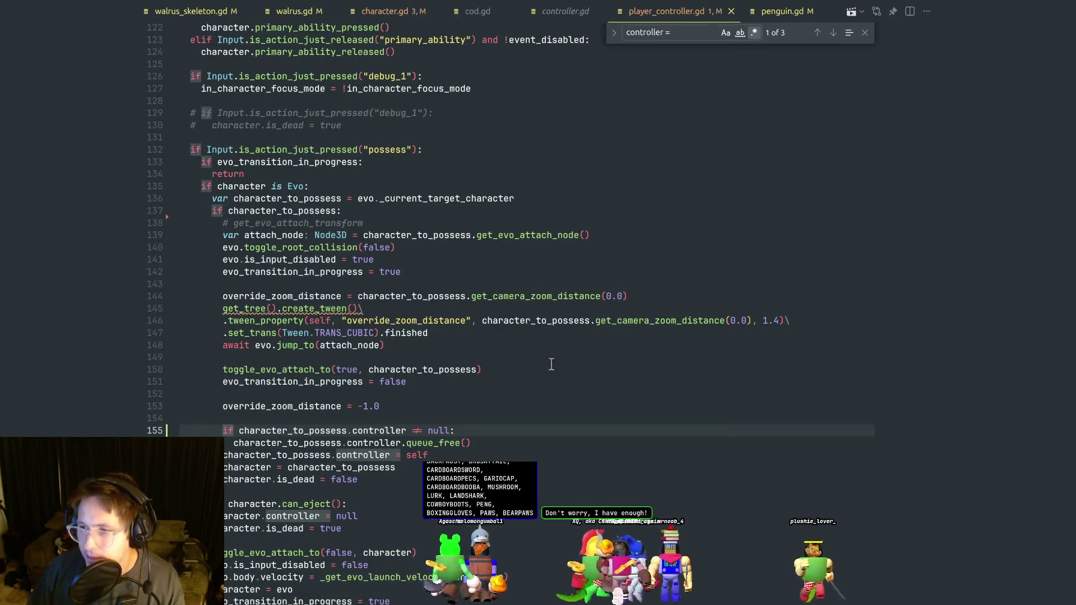
key("alt+Tab")
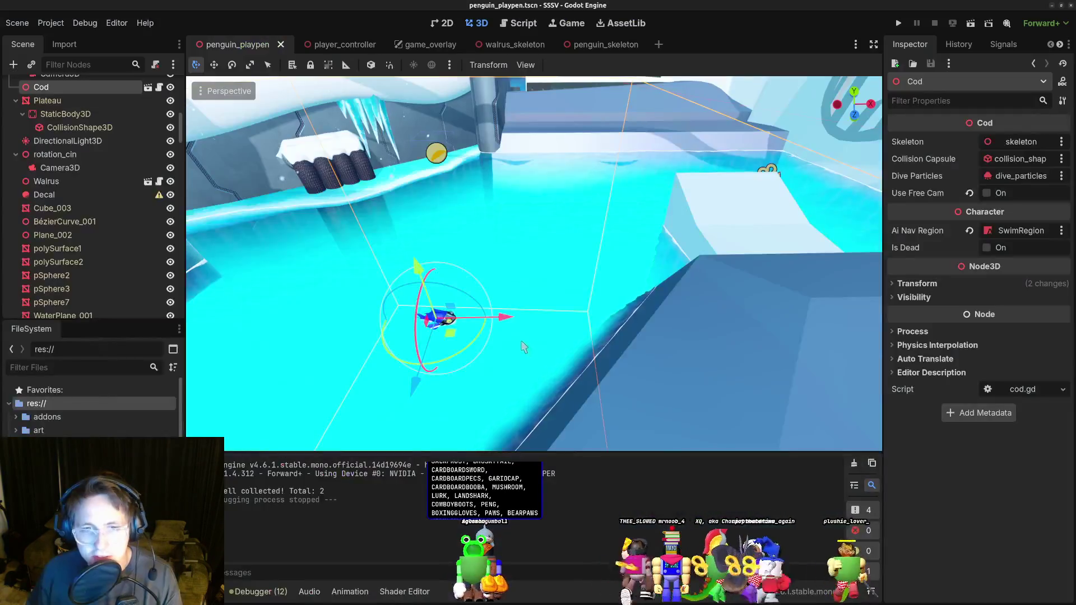
left_click(897, 24)
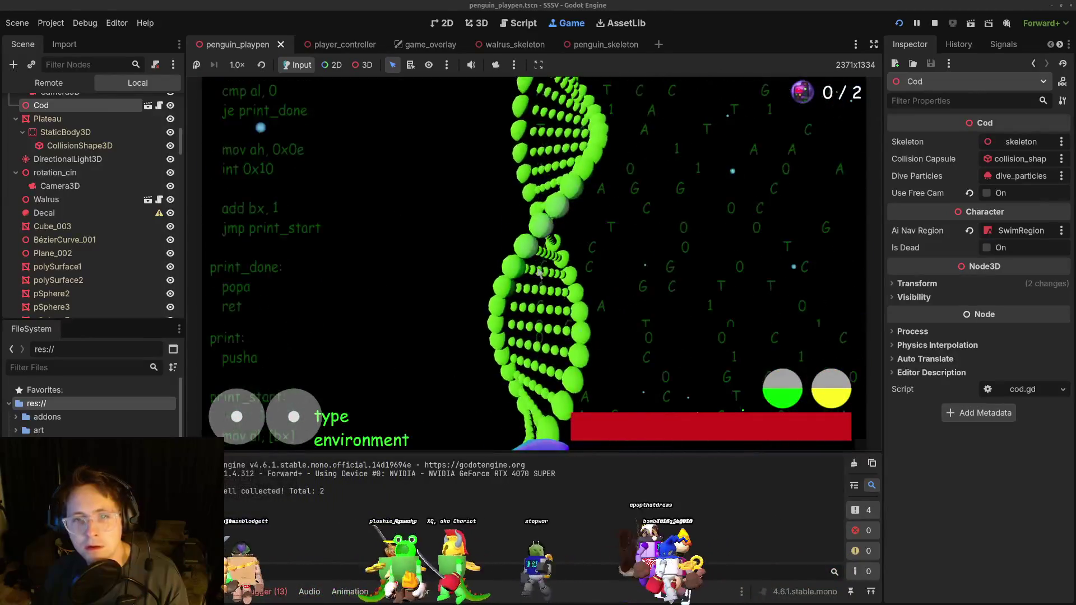
key("F8")
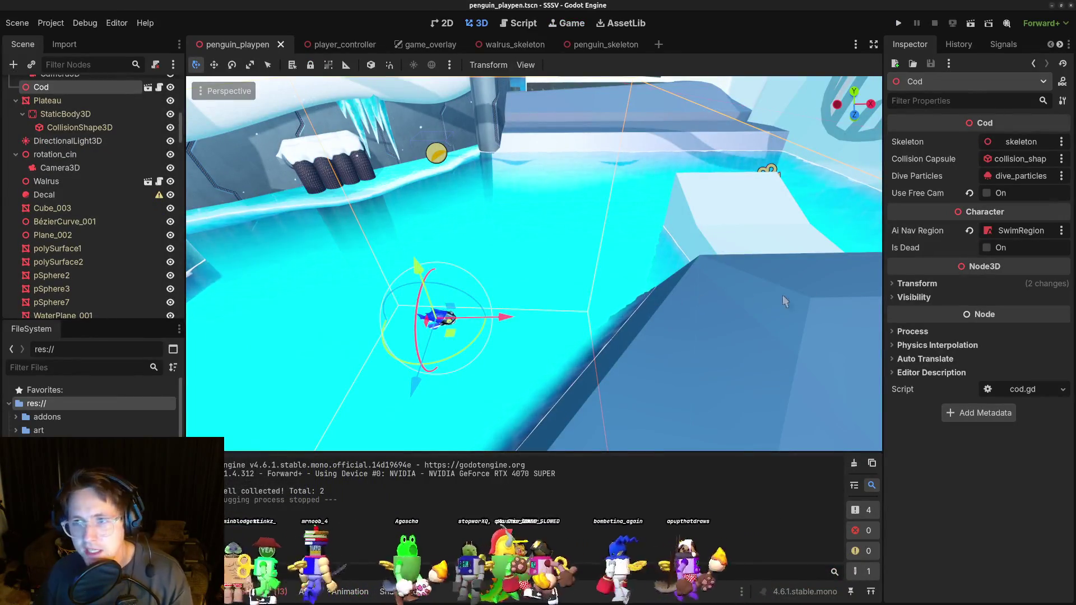
Tick Is Dead on the Cod and save the penguin_playpen scene.
left_click(986, 248)
key("ctrl+s")
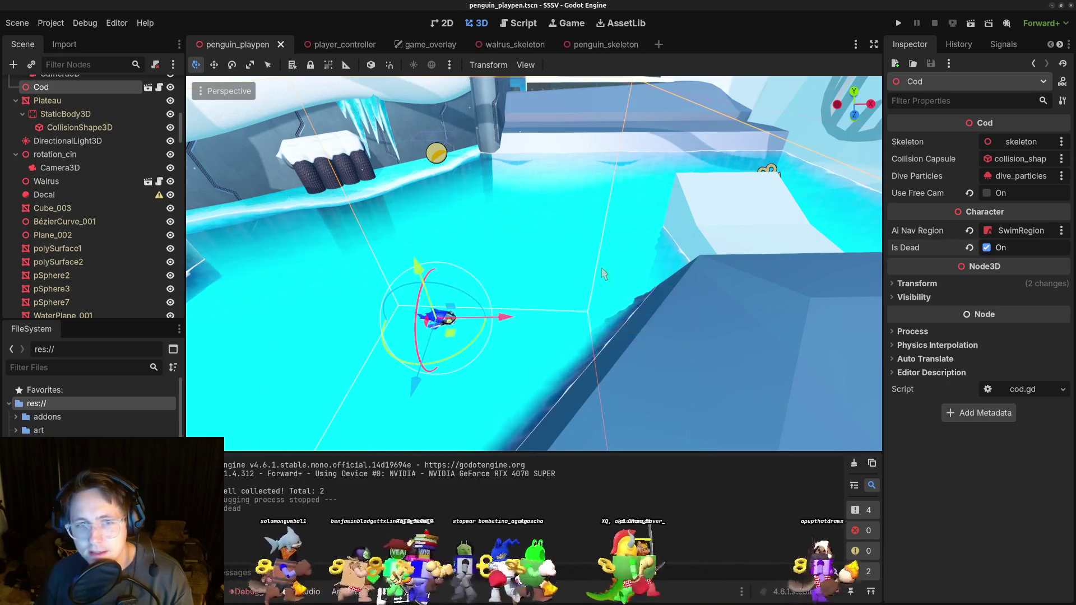
key("alt+Tab")
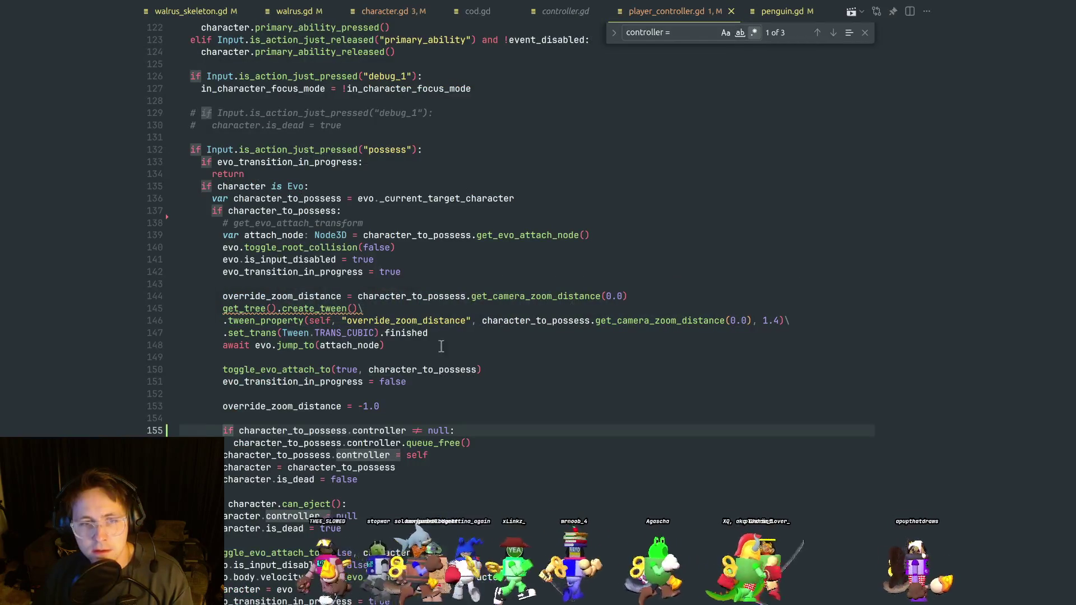
Move the controller-freeing check directly under 'if character_to_possess:' and run the game.
left_click(441, 347)
left_click(436, 399)
left_click_drag(223, 431, 480, 442)
key("ctrl+c")
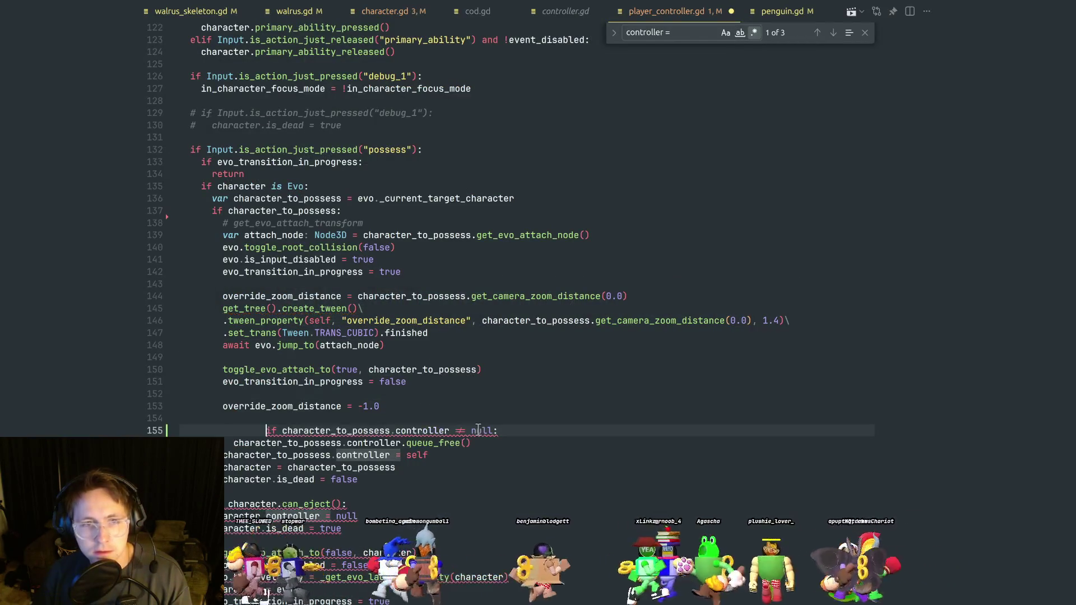
key("BackSpace")
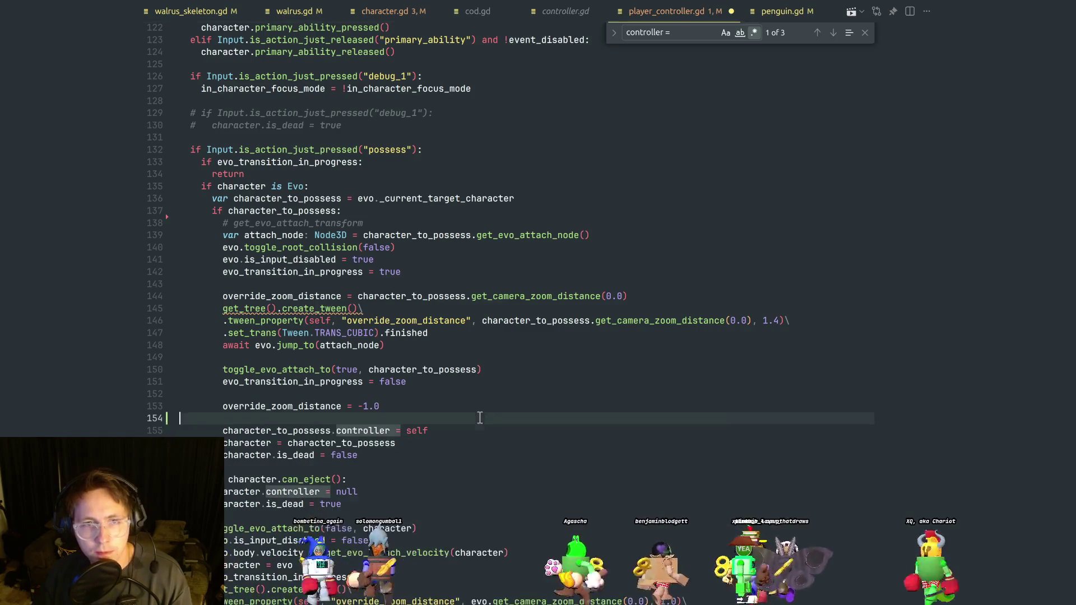
key("alt+Up")
key("alt+Up")
key("alt+Up")
key("ctrl+v")
key("BackSpace")
key("Return")
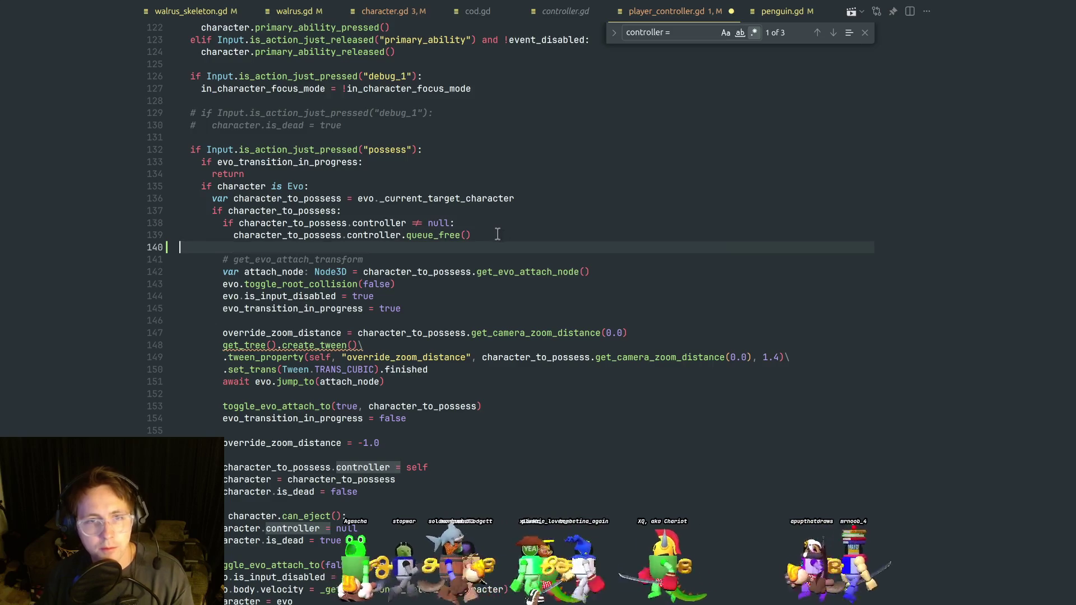
left_click(497, 235)
key("alt+Tab")
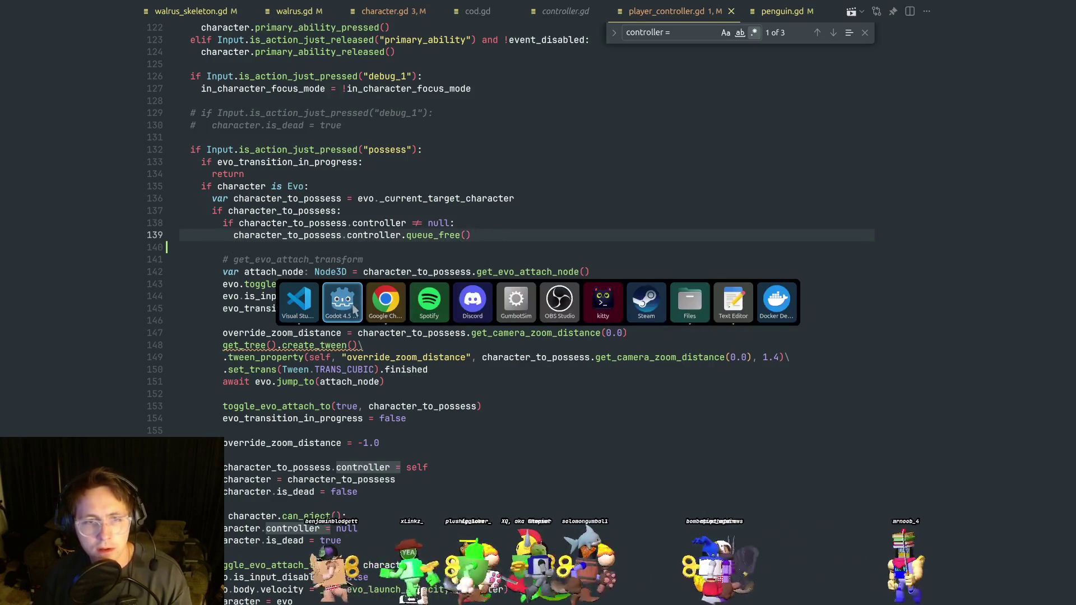
left_click(898, 24)
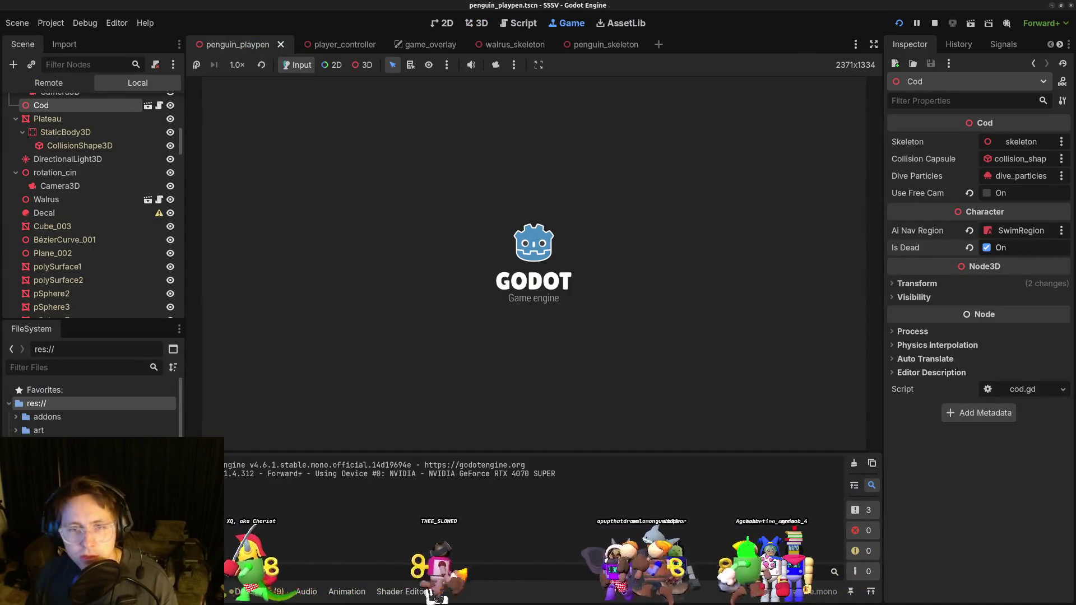
Restart the game, test possessing the cod, stop with F8 and return to the code editor.
key("F8")
left_click(660, 208)
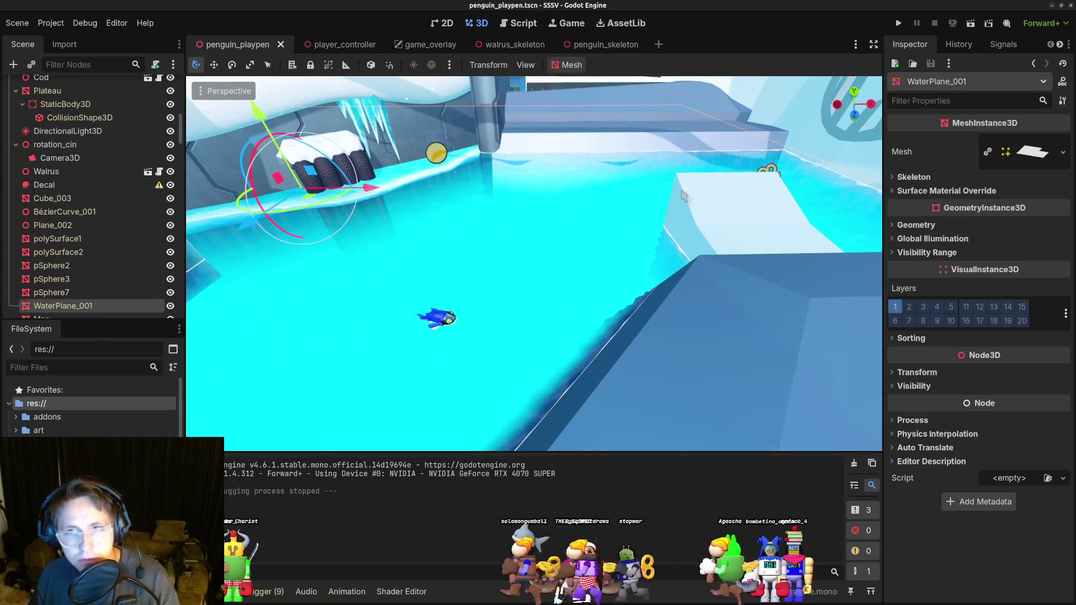
left_click(898, 24)
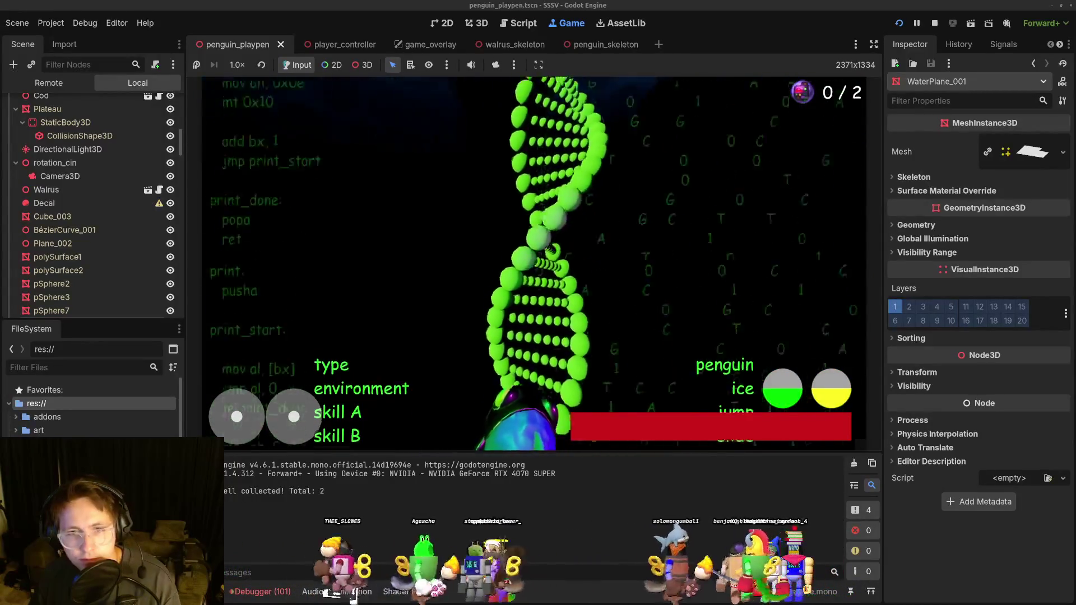
key("F8")
key("alt+Tab")
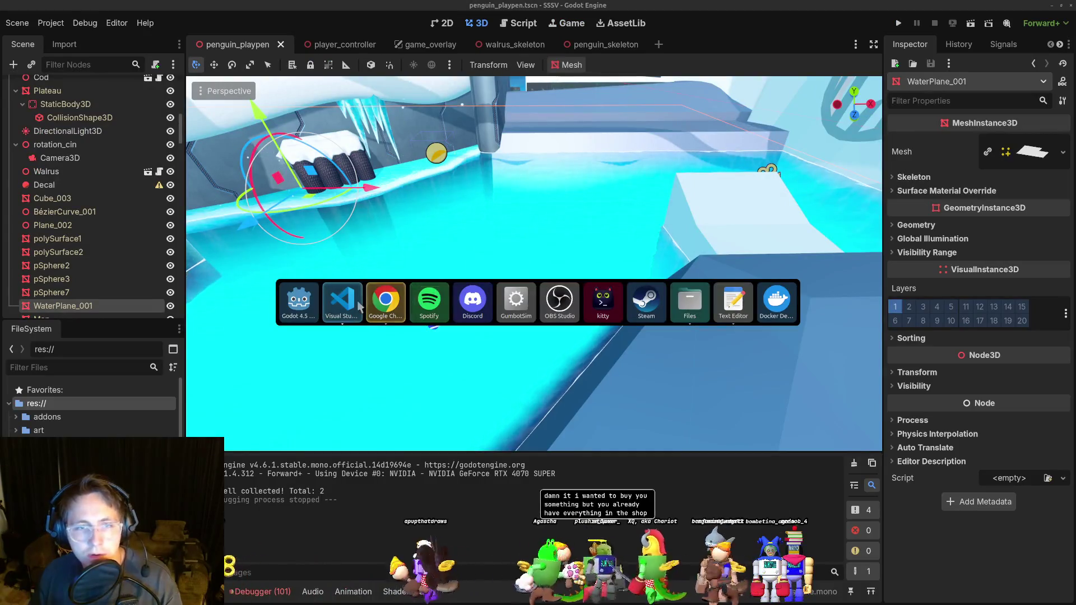
left_click(343, 300)
In cod.gd's get_camera_zoom_distance, comment out 'return 1.0' and enable base_zoom (3.0 boosting, else 1.5) and the lerp return.
left_click(402, 307)
scroll(502, 107, "up", 4)
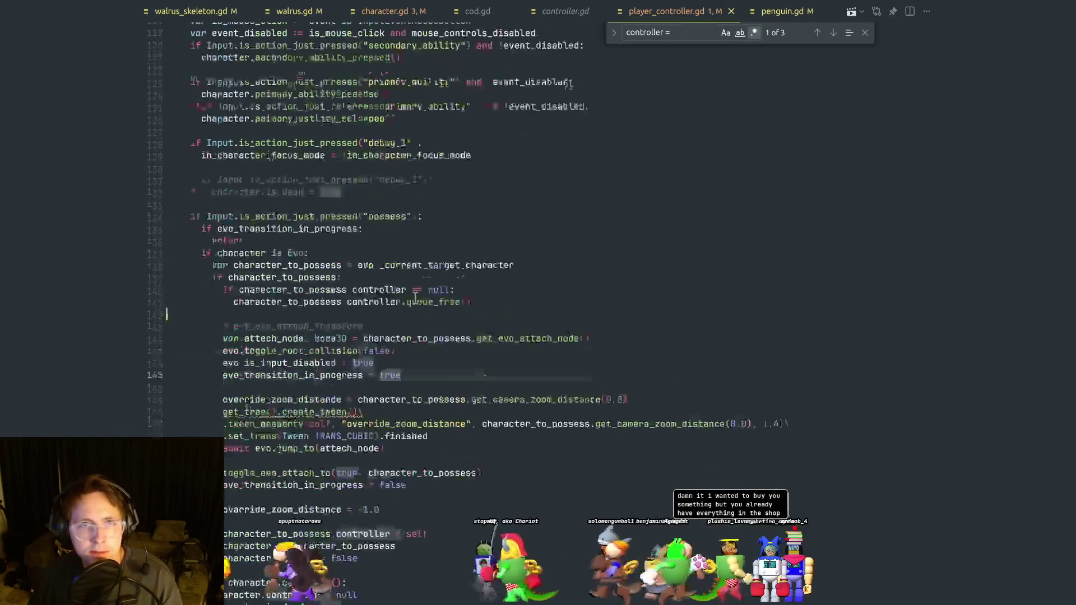
left_click(483, 11)
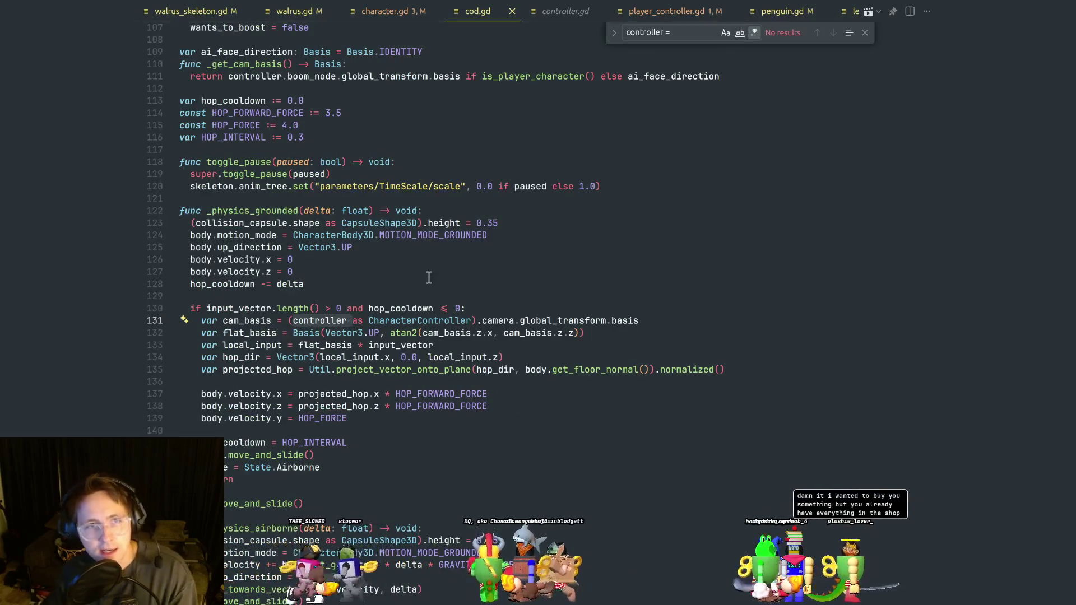
scroll(414, 311, "down", 5)
scroll(413, 311, "down", 15)
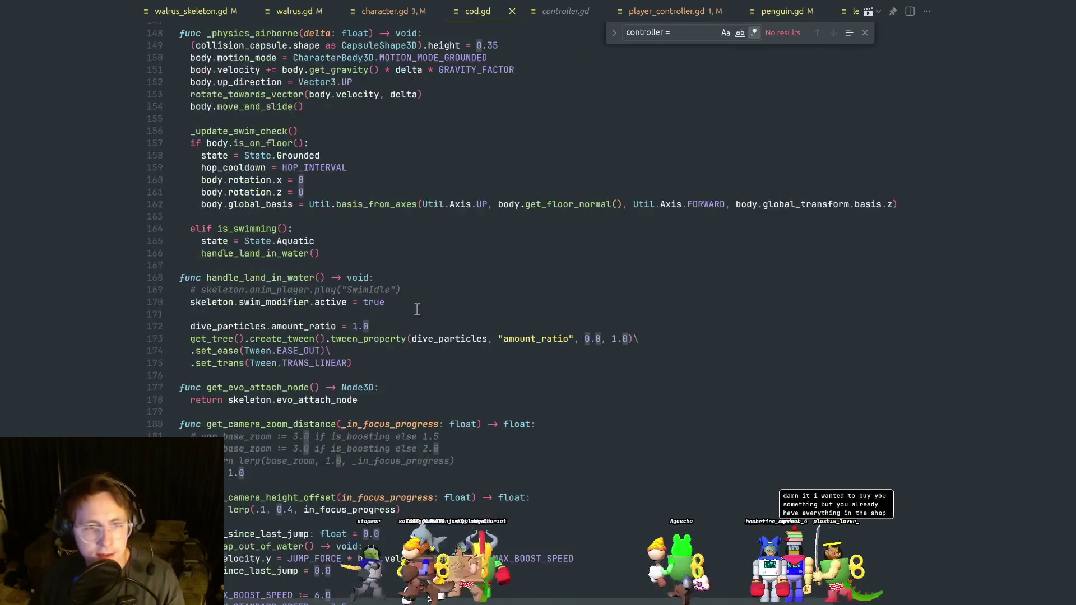
left_click(289, 317)
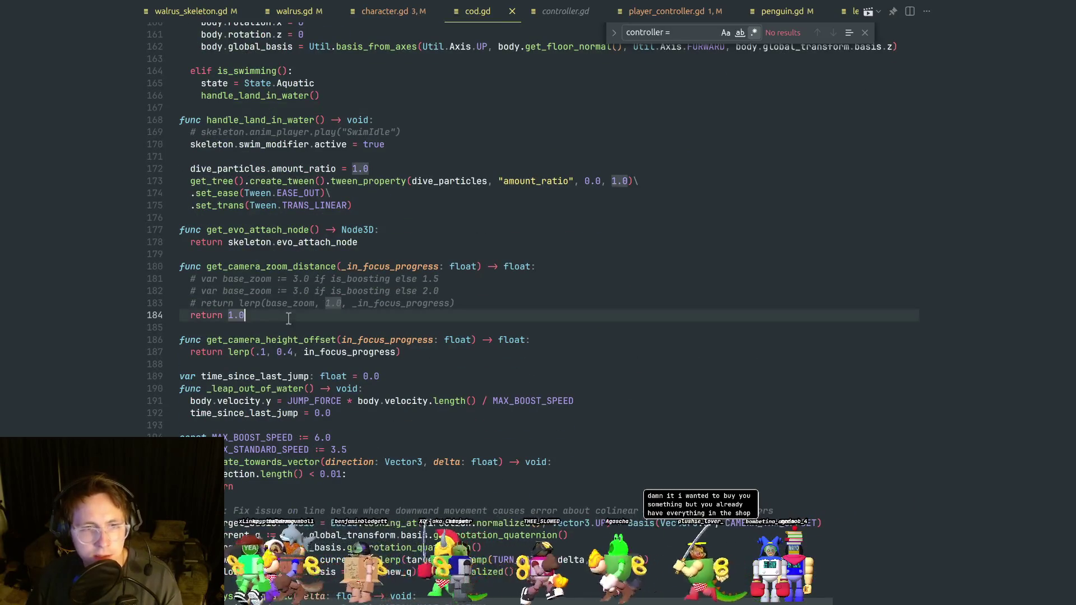
key("Up")
key("Up")
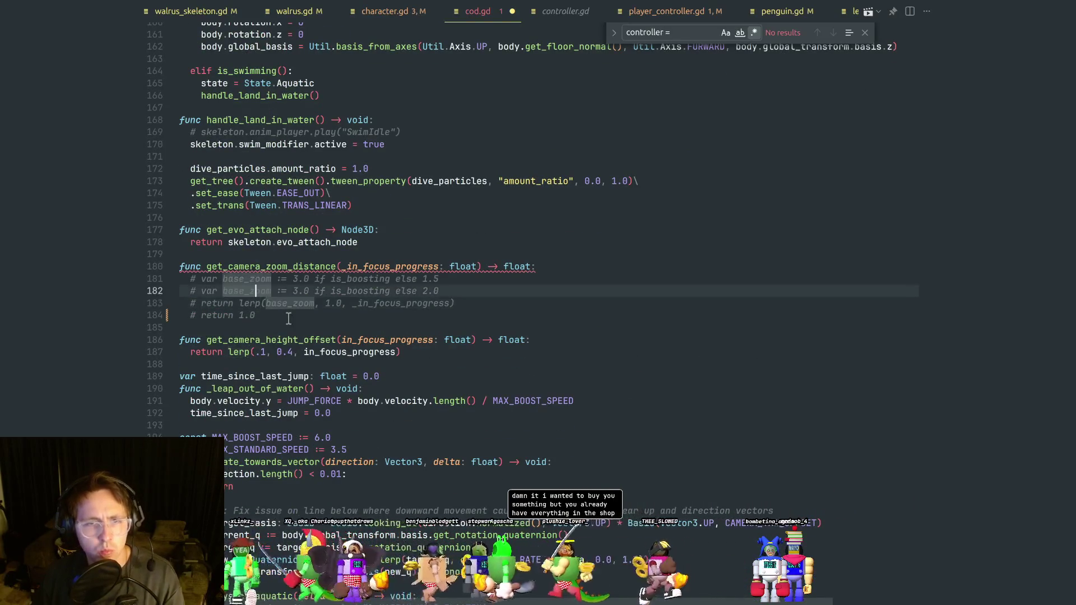
key("Down")
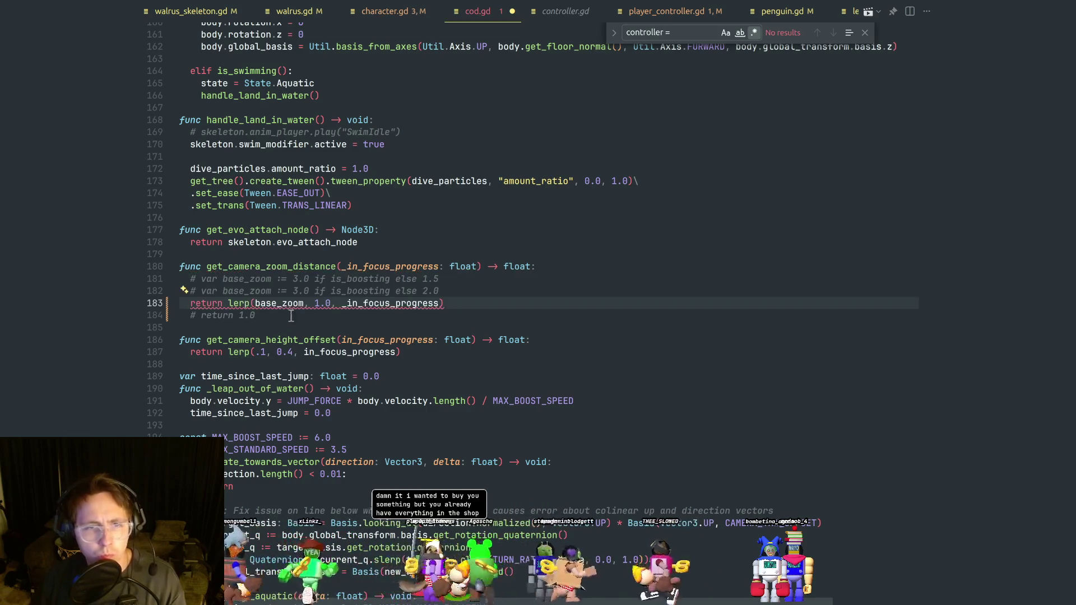
mouse_move(393, 305)
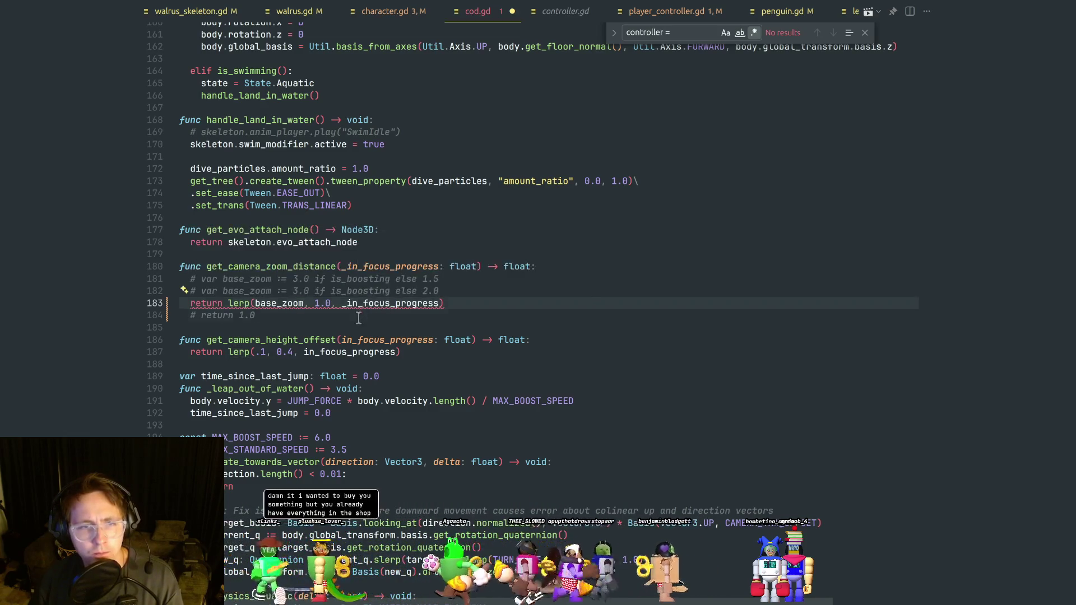
left_click(334, 315)
left_click(304, 280)
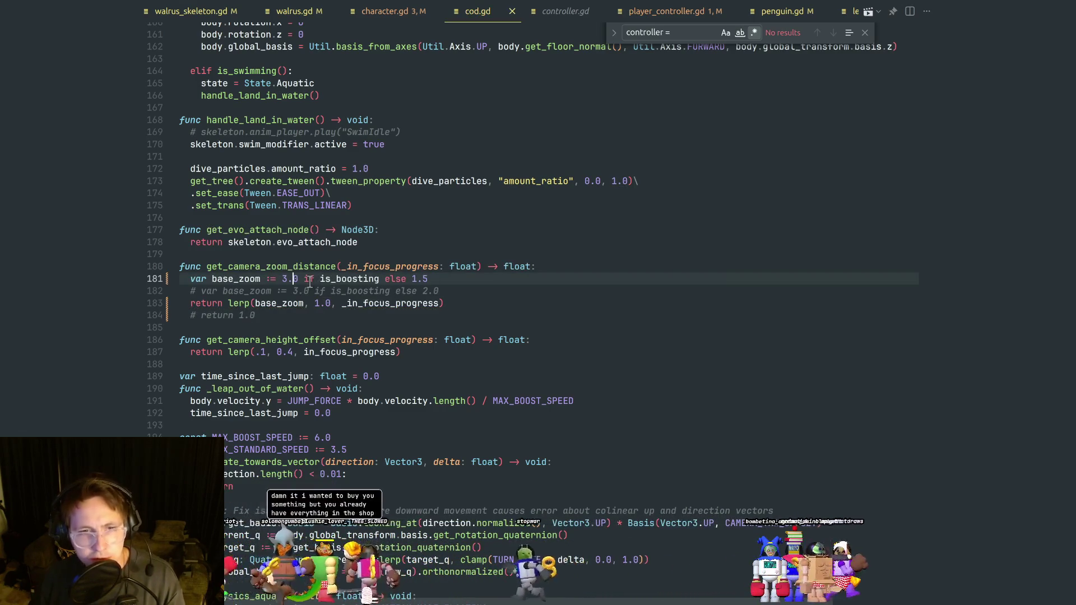
Save cod.gd and run the game in Godot.
key("alt+Tab")
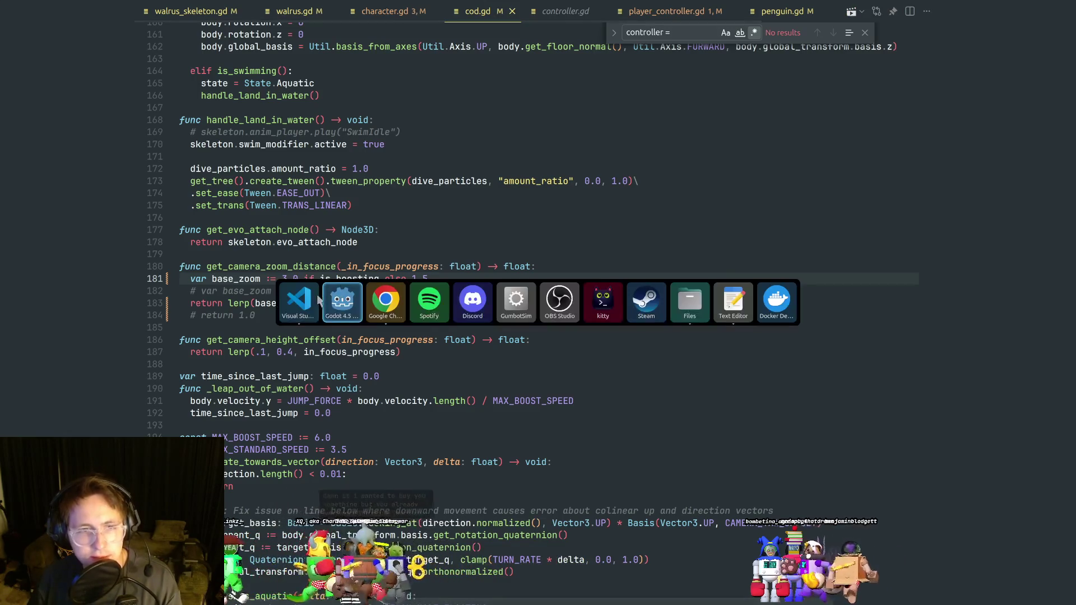
key("Escape")
left_click(409, 303)
key("alt+Tab")
left_click(900, 23)
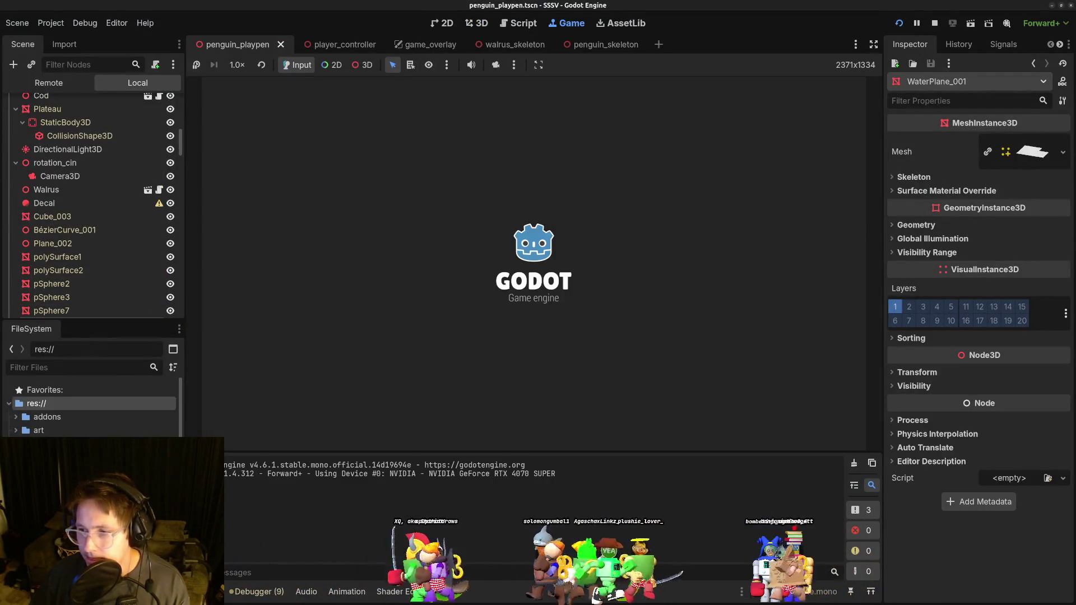
Rerun the game, steer the penguin with W and S to reach the cod, then stop with F8.
key("F8")
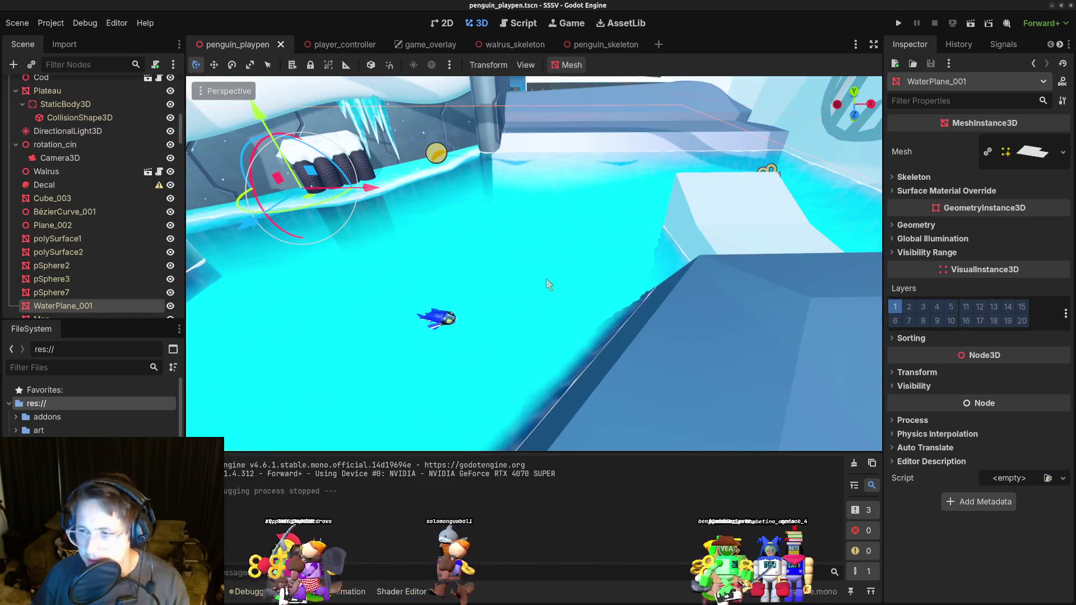
left_click(900, 23)
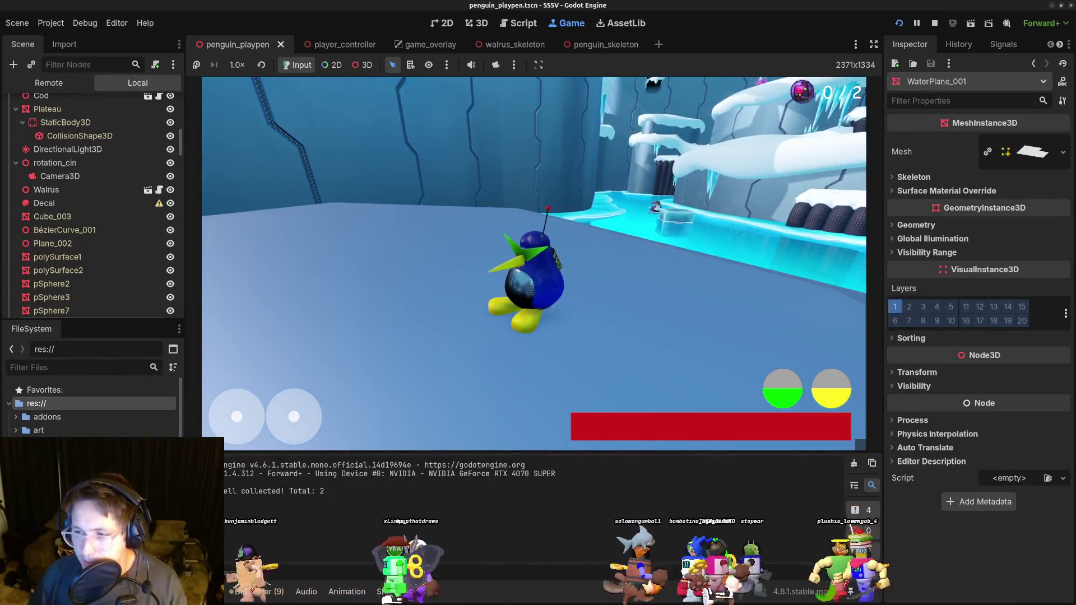
key("w")
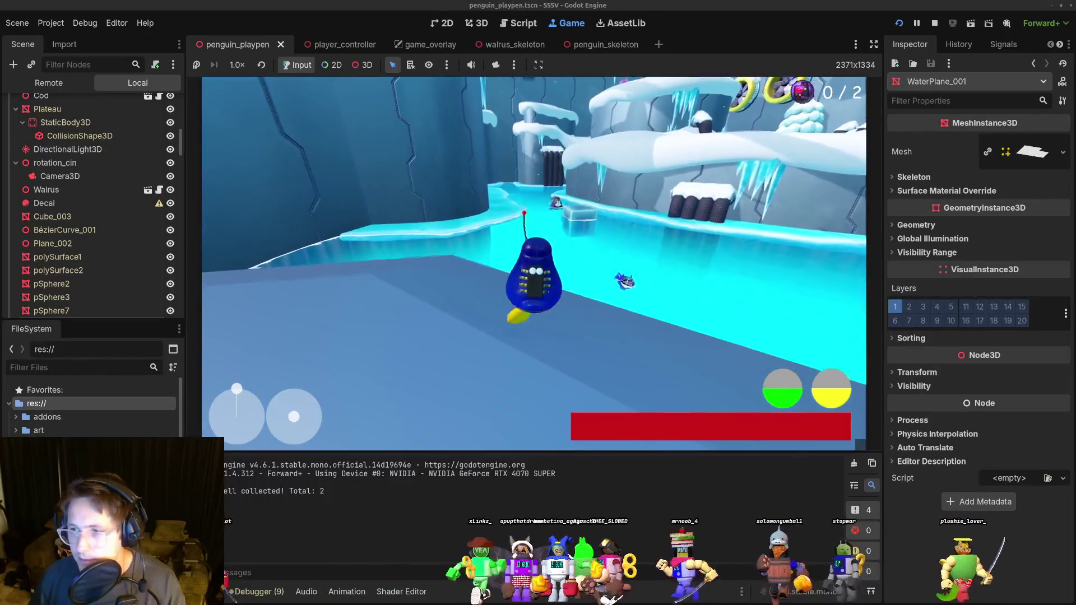
key("s")
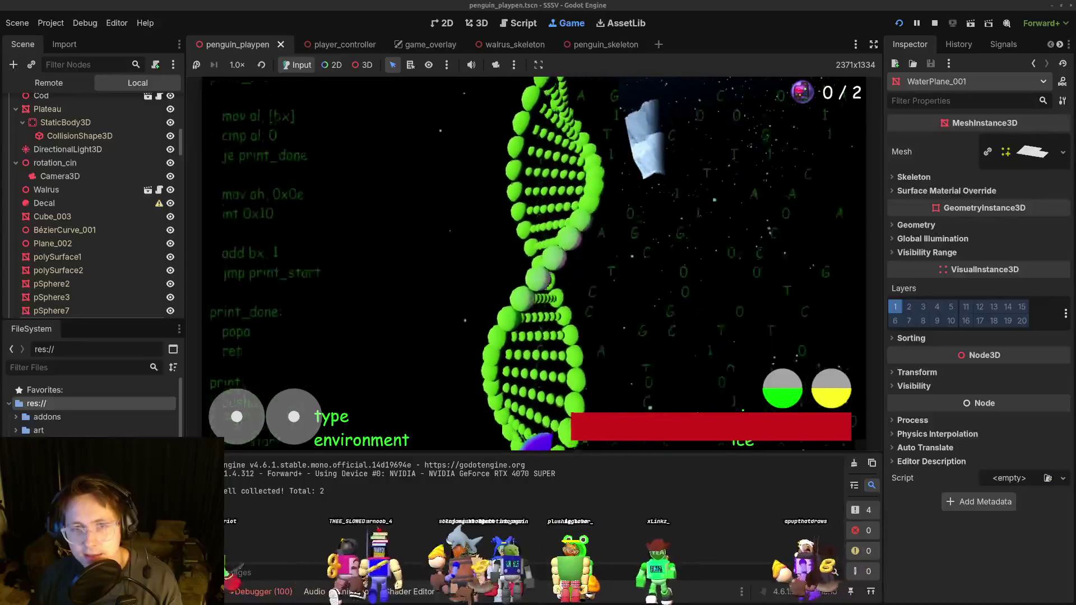
key("F8")
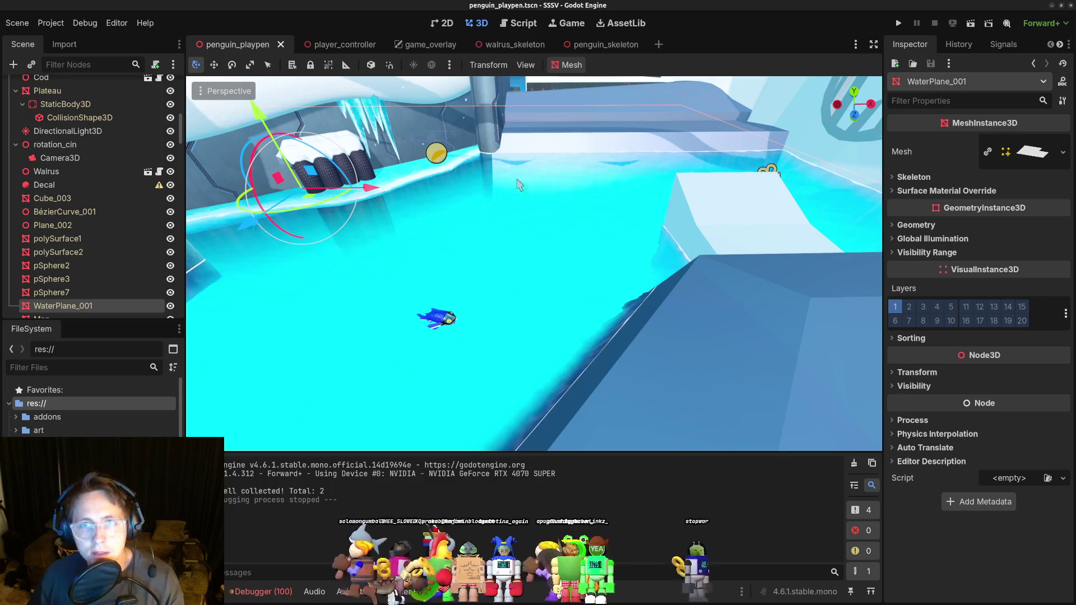
Open cod.tscn, then the cod skeleton scene, and select its AnimationTree.
key("alt+shift+o")
type("cod")
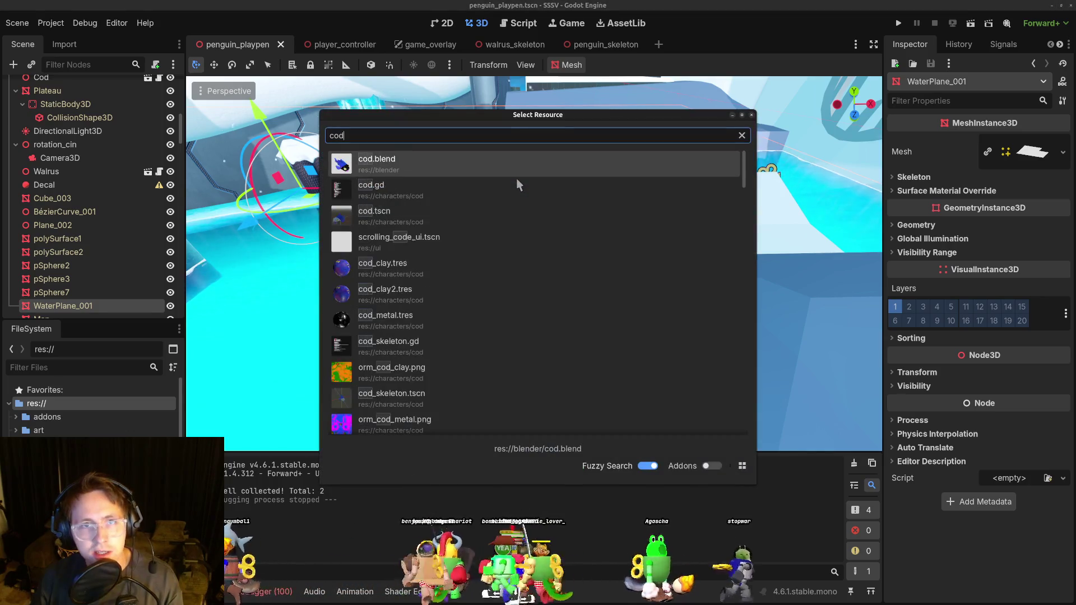
key("Down")
key("Down")
key("Return")
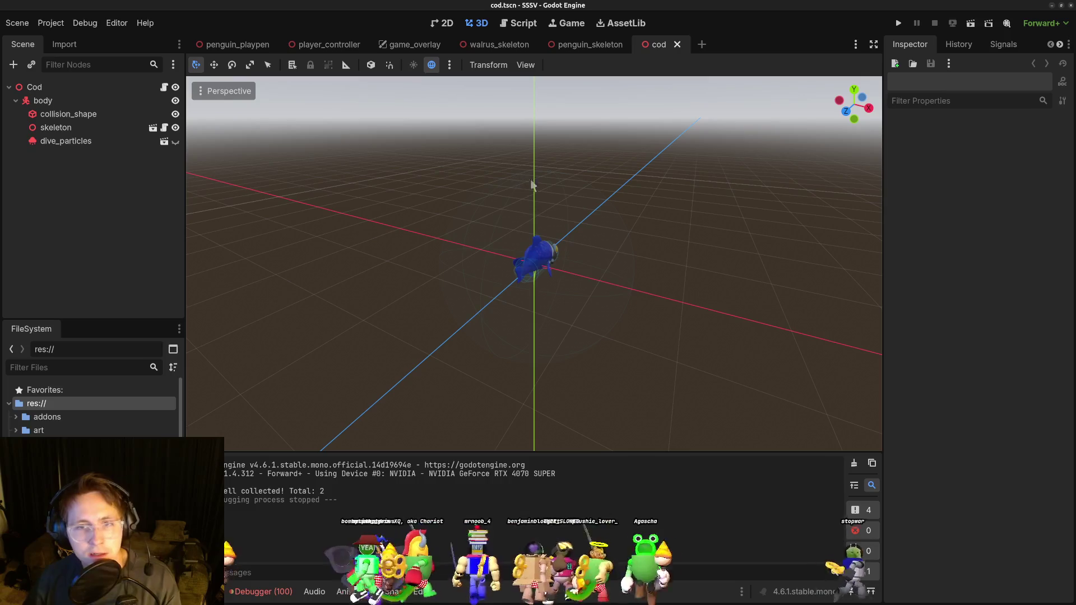
left_click(98, 141)
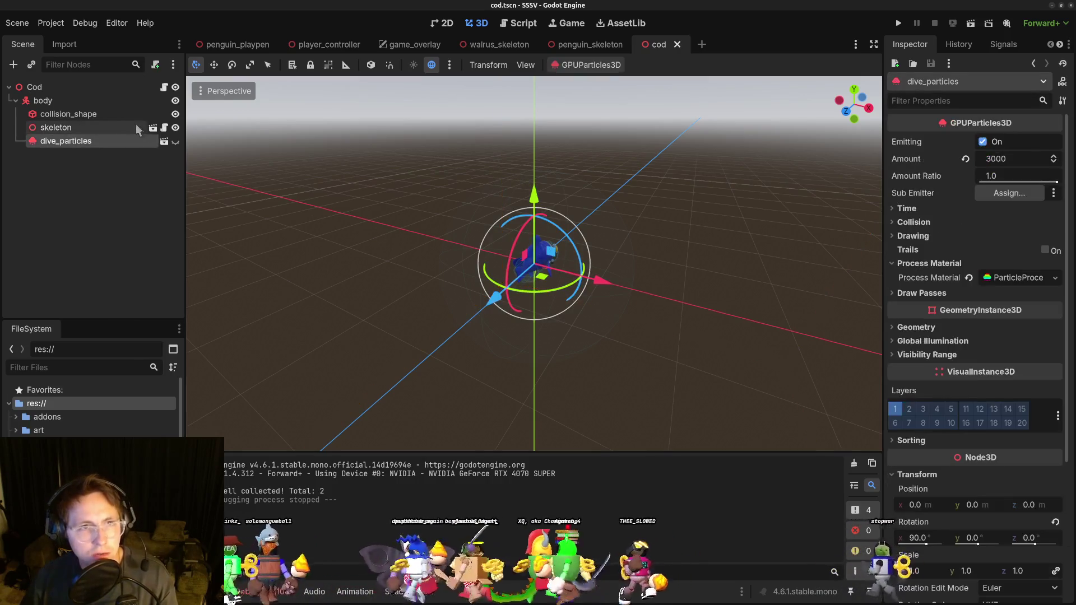
left_click(152, 127)
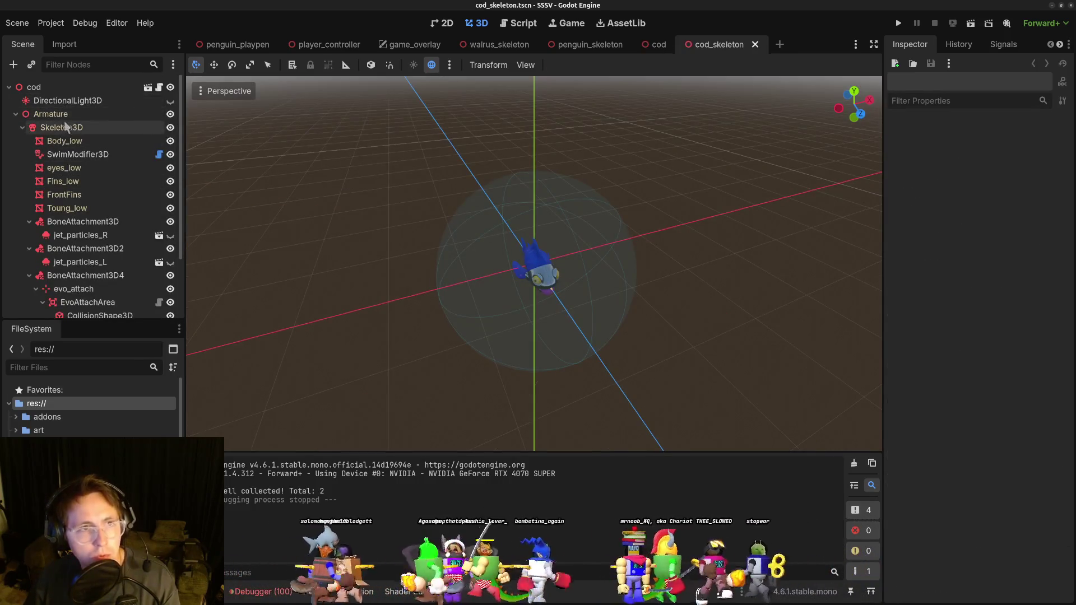
scroll(89, 224, "down", 3)
left_click(96, 294)
left_click(120, 306)
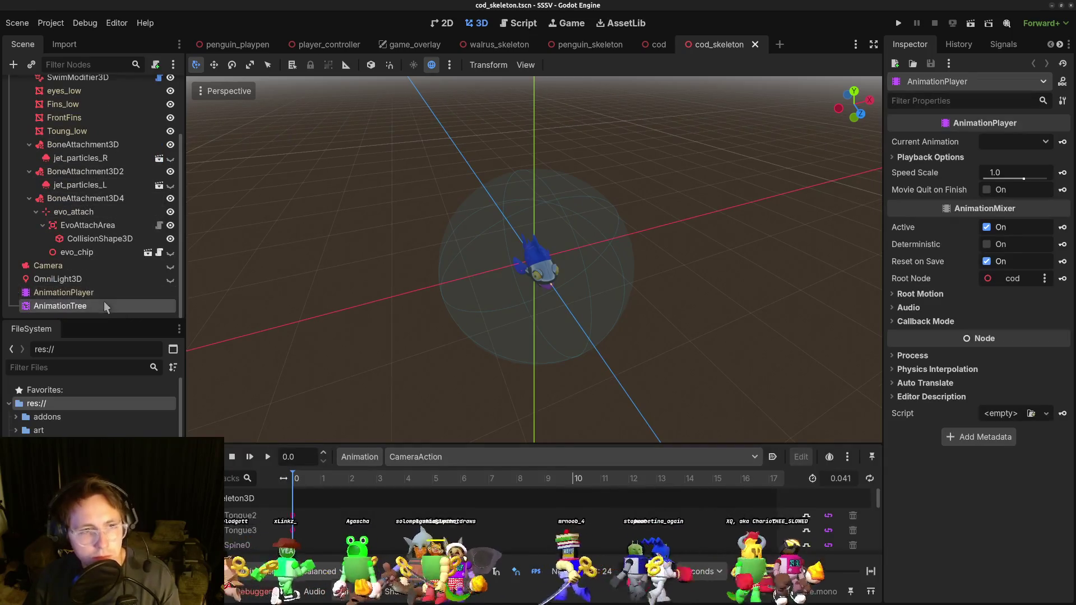
Keep the Reanimate node at Forward, zoom onto the cod, and fire the OneShot preview.
scroll(359, 530, "down", 3)
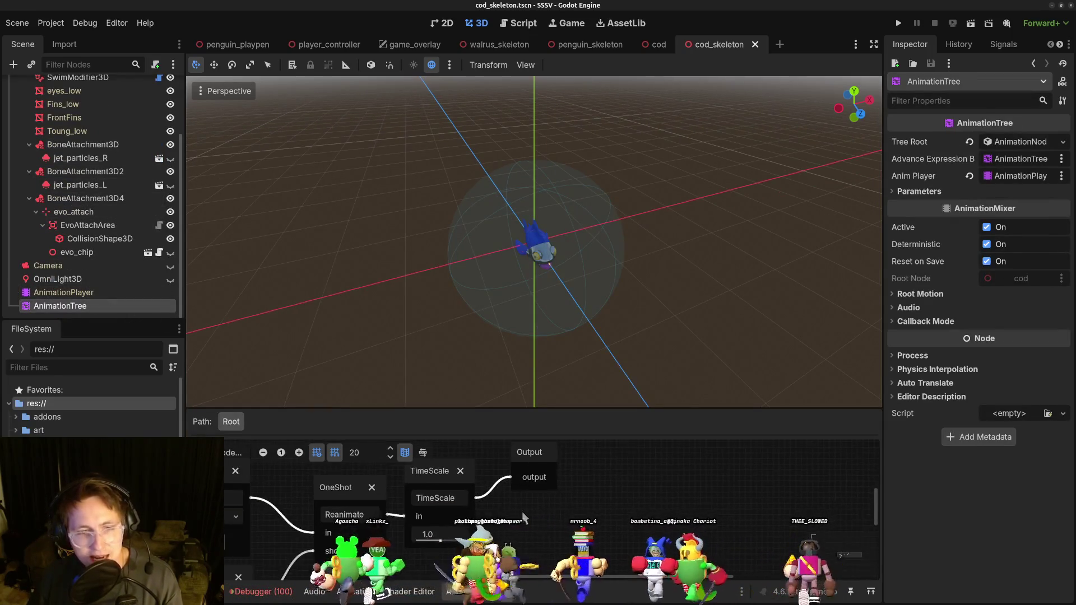
scroll(396, 513, "up", 2)
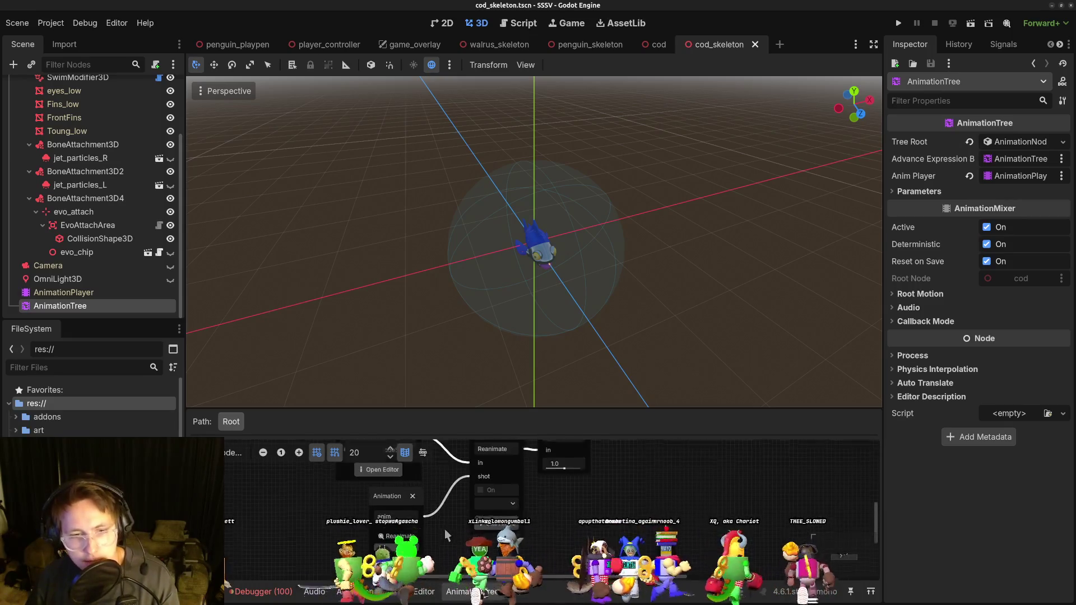
left_click(395, 507)
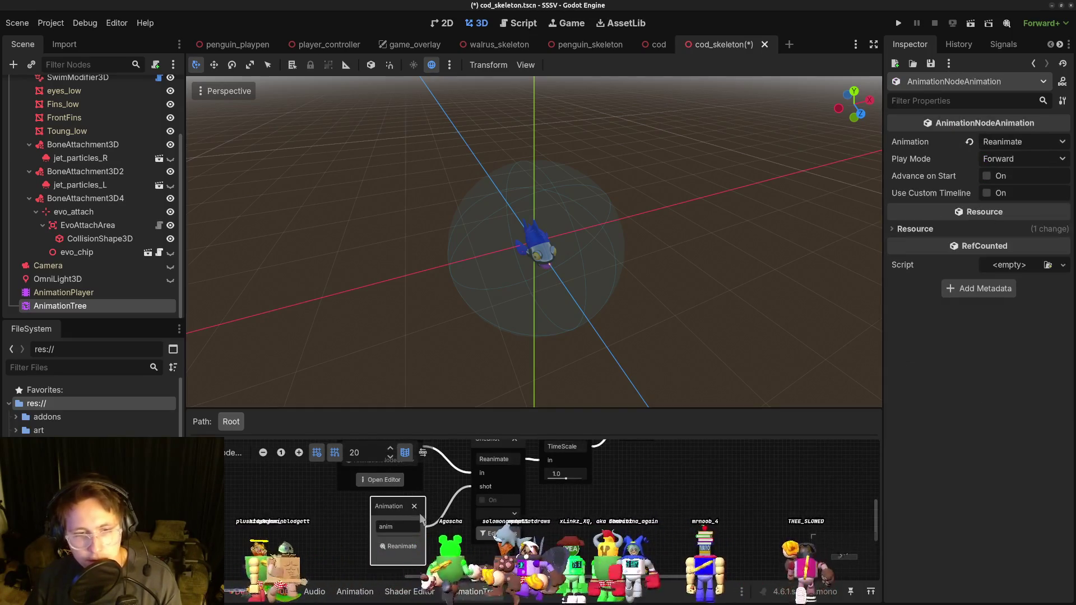
scroll(563, 338, "up", 3)
mouse_move(679, 341)
left_mouse_down()
mouse_move(563, 339)
mouse_move(704, 298)
mouse_move(629, 337)
left_mouse_up()
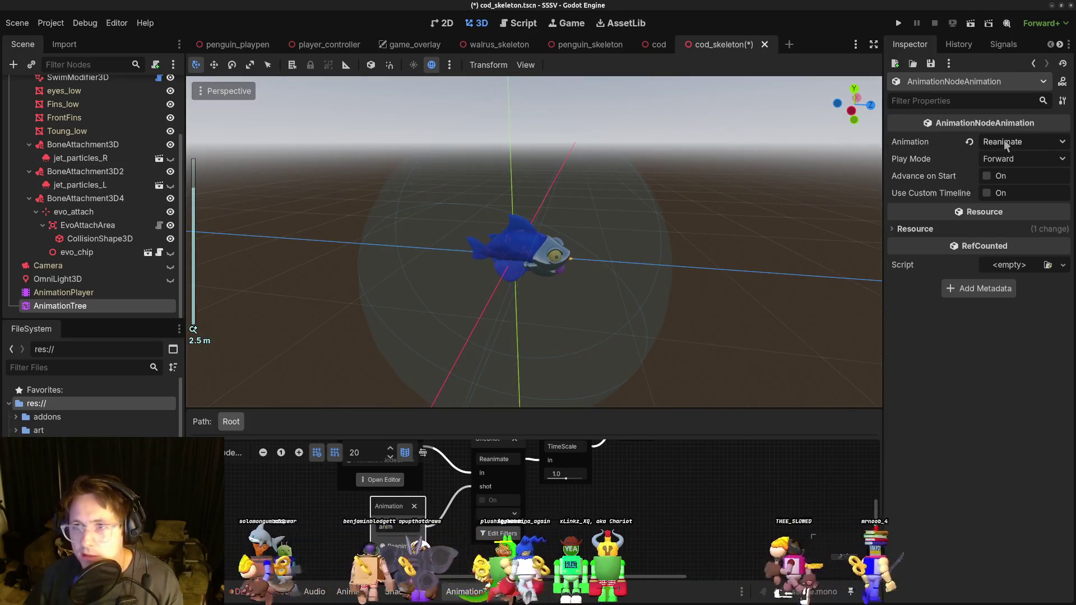
left_click(1001, 162)
left_click(933, 153)
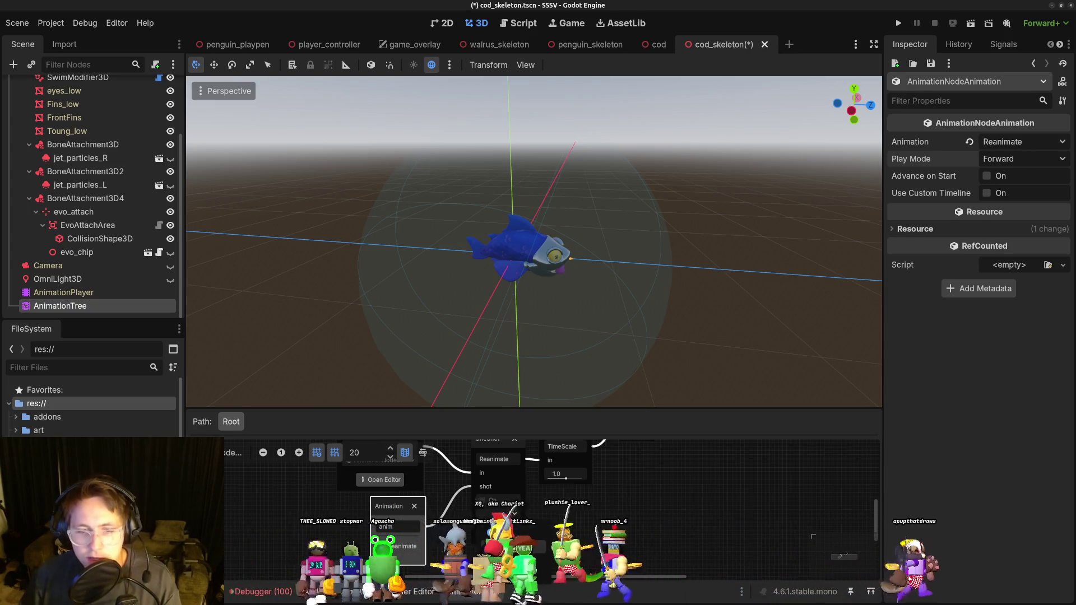
left_click(483, 500)
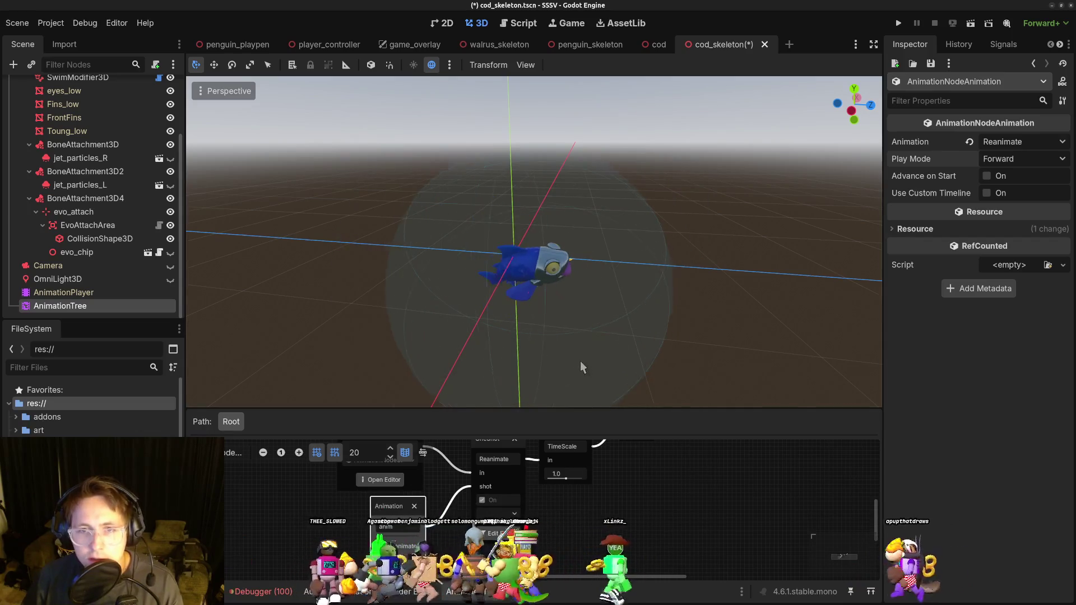
key("alt+Tab")
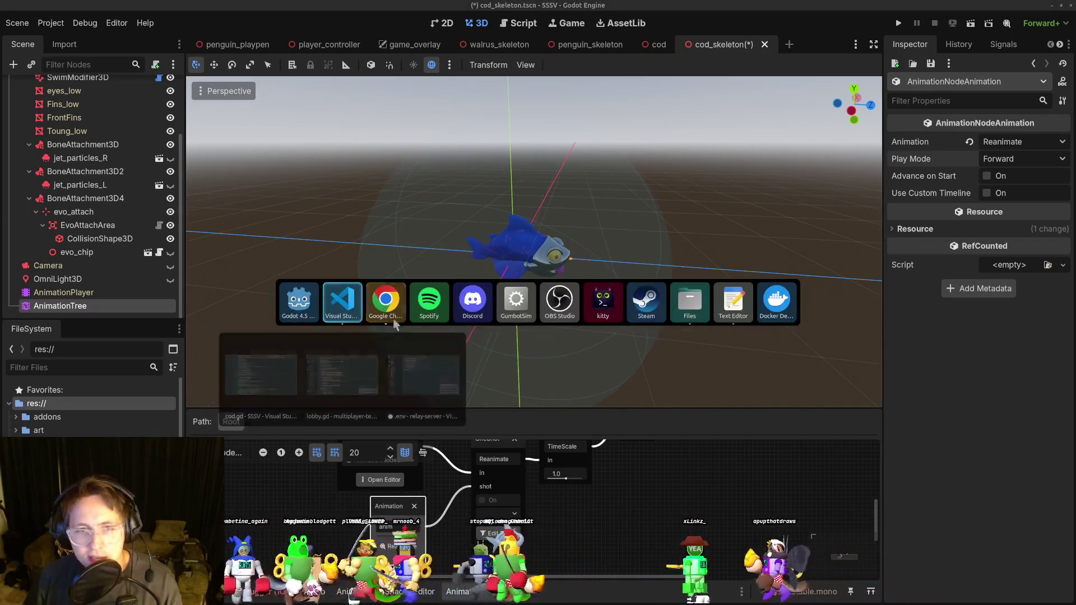
Launch Blender by searching 'ble' in Activities.
key("super")
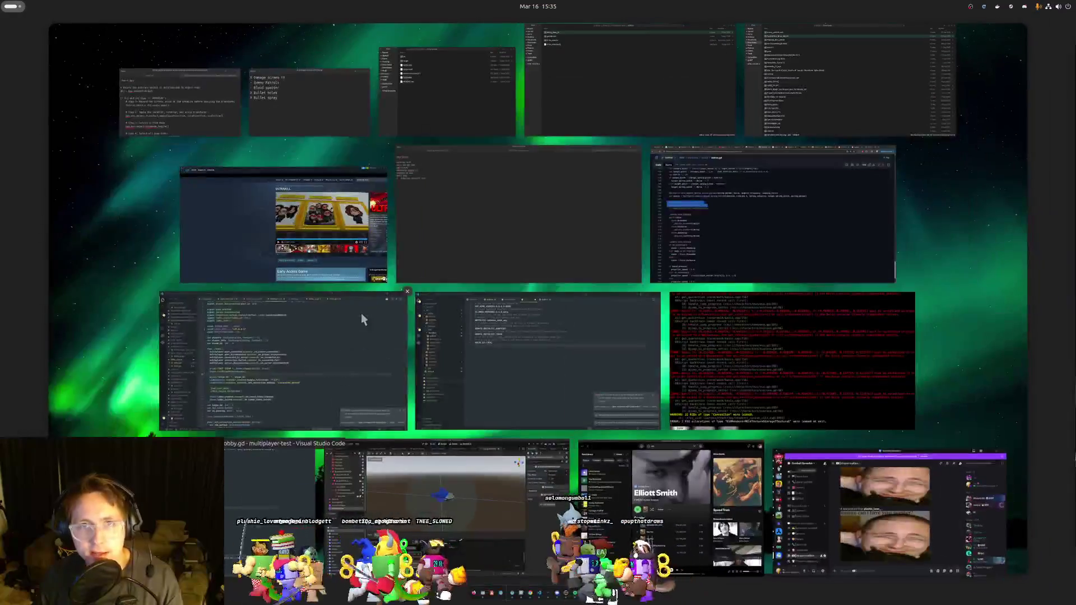
type("ble")
key("Return")
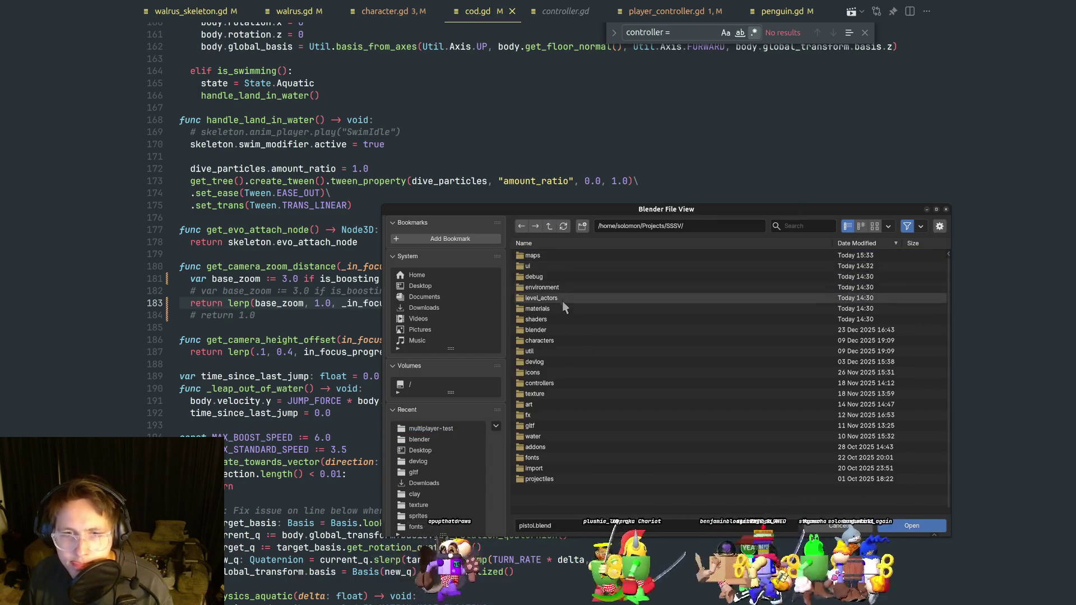
Look through the SSSV project folders (gltf, controllers, icons, devlog, shaders) in the file browser.
left_click(545, 427)
left_click(549, 385)
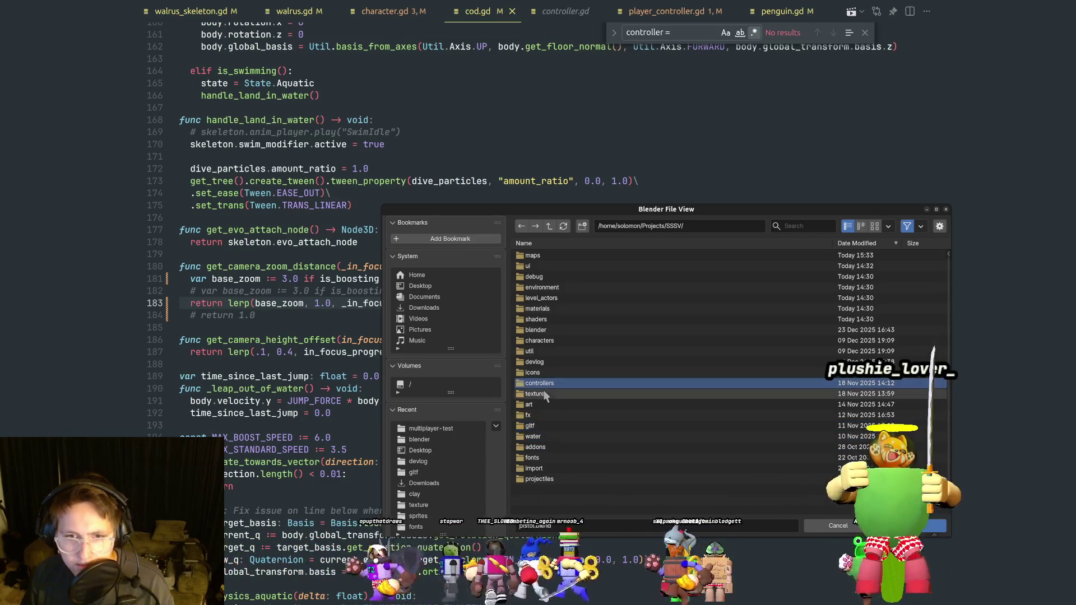
left_click(555, 372)
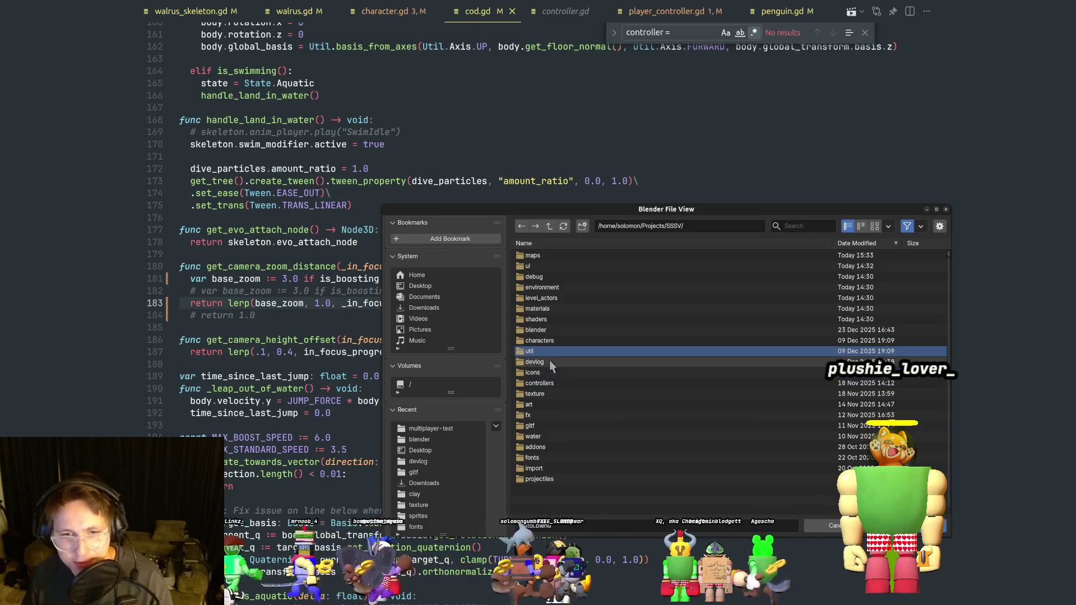
left_click(549, 362)
left_click(555, 350)
left_click(560, 341)
left_click(564, 330)
left_click(565, 320)
key("alt+Tab")
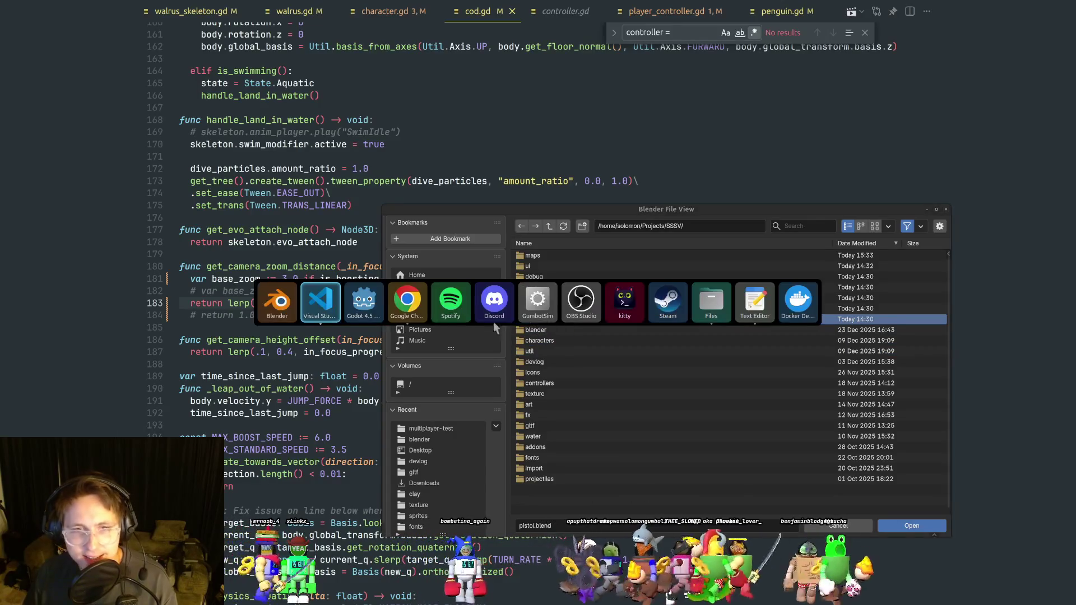
mouse_move(411, 309)
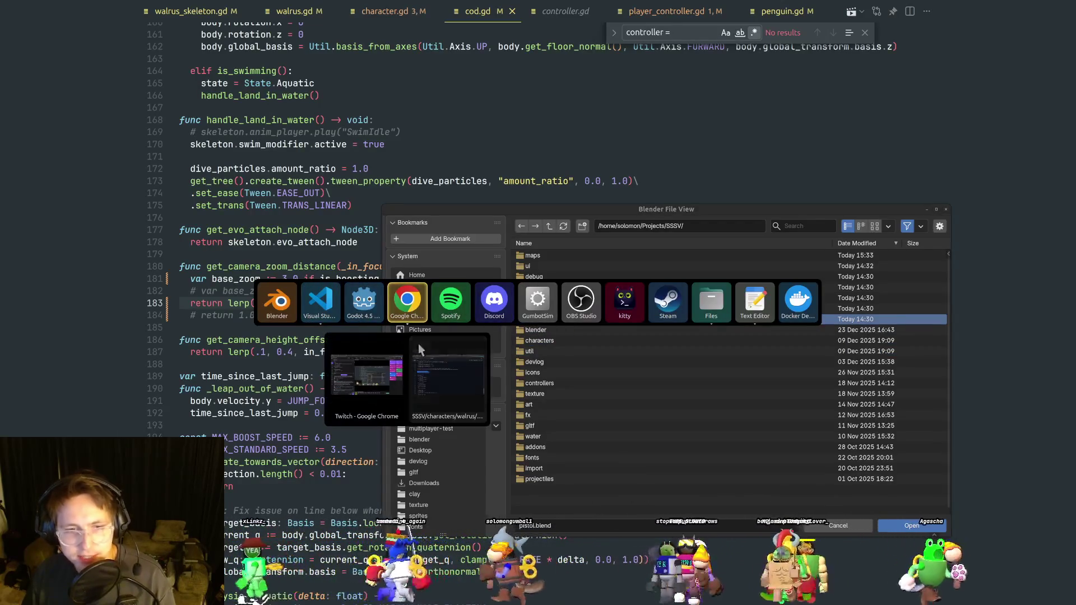
left_click(384, 388)
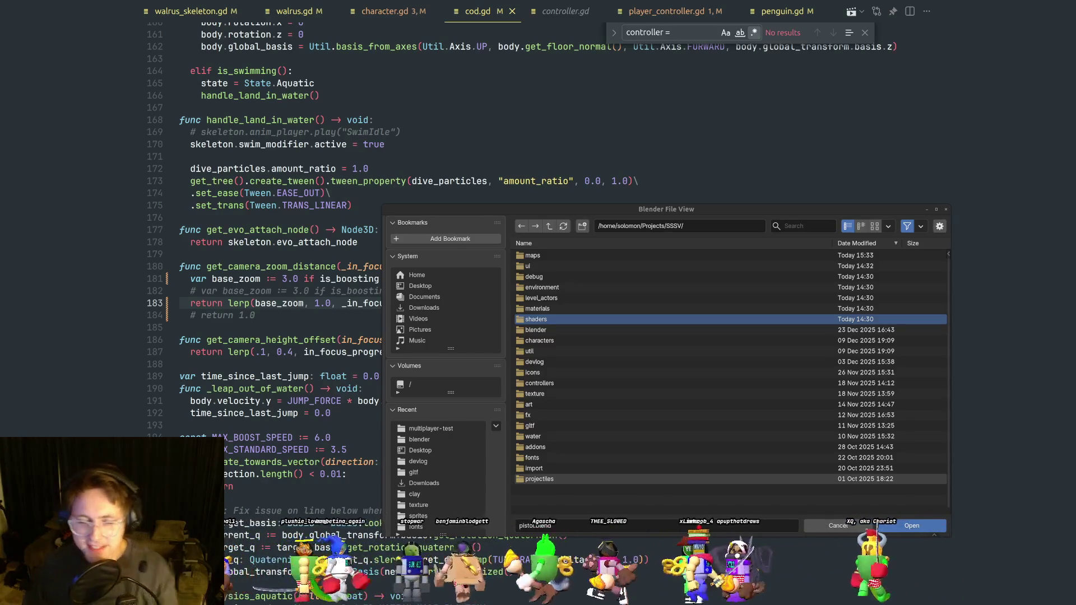
Browse back to the SSSV folder and open the blender subfolder.
left_click(562, 373)
left_click(562, 365)
left_click(573, 352)
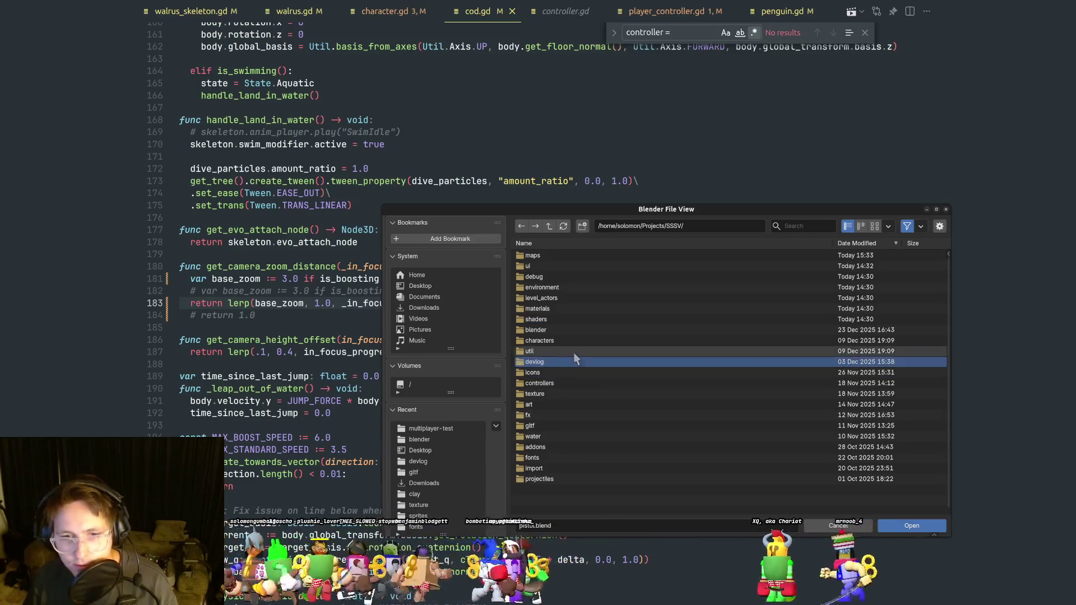
left_click(579, 331)
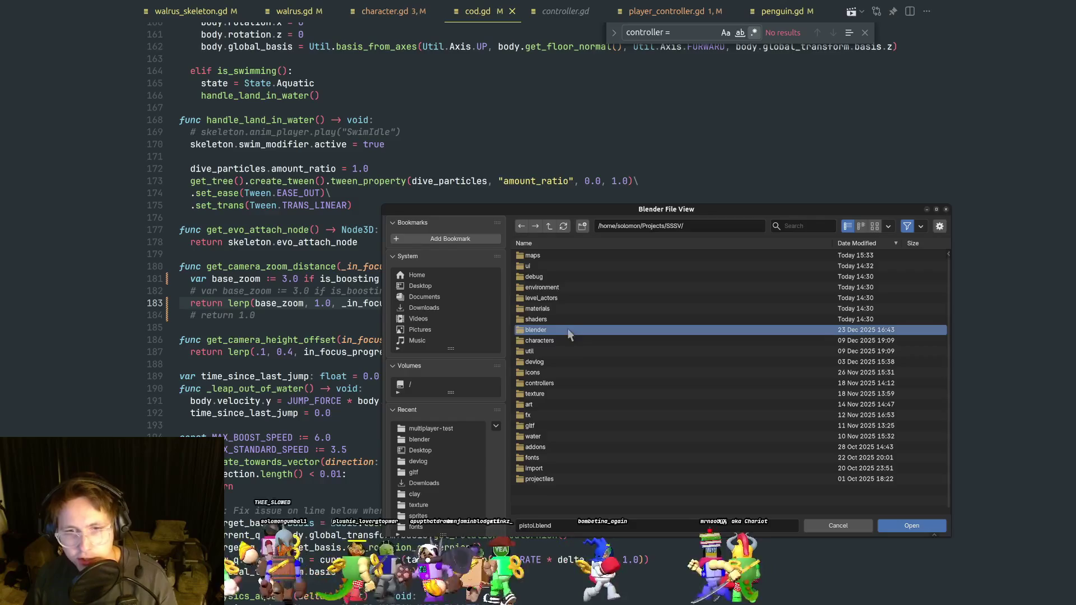
left_click(576, 321)
left_click(571, 309)
left_click(570, 298)
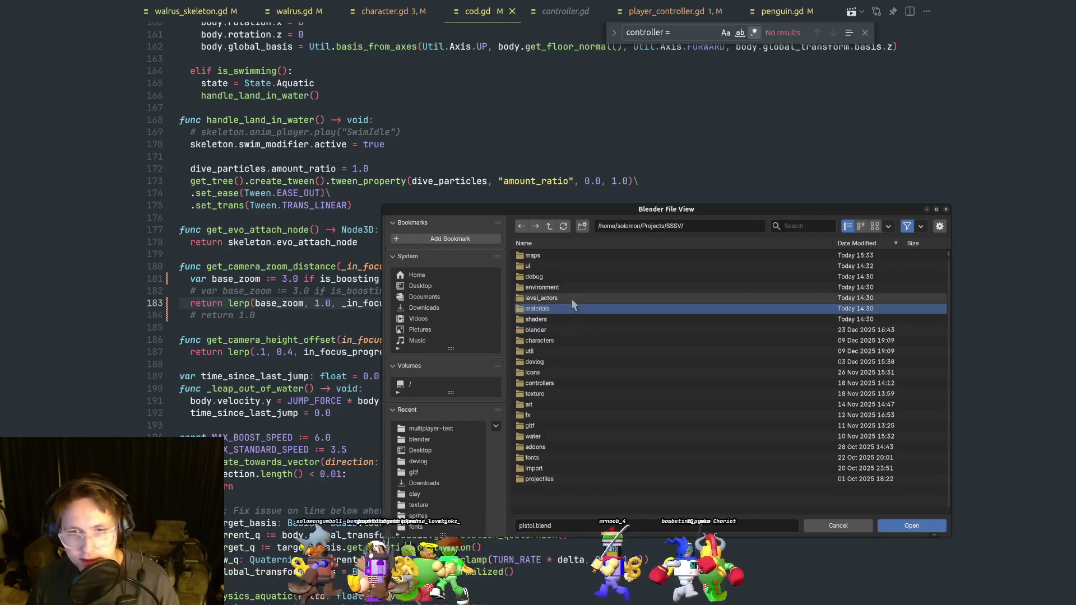
double_click(563, 266)
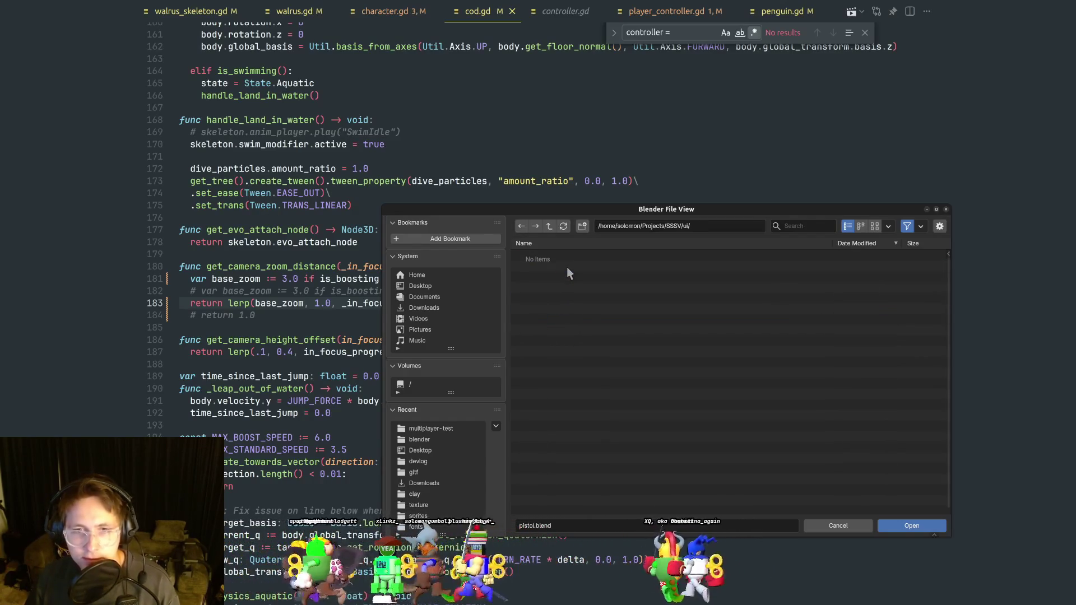
left_click(548, 225)
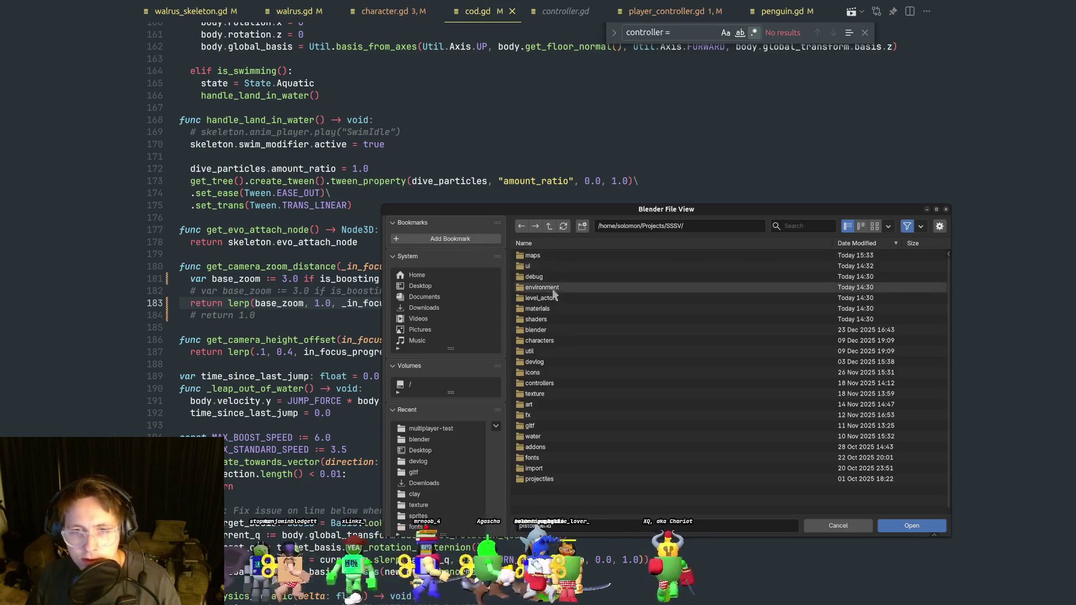
left_click(547, 331)
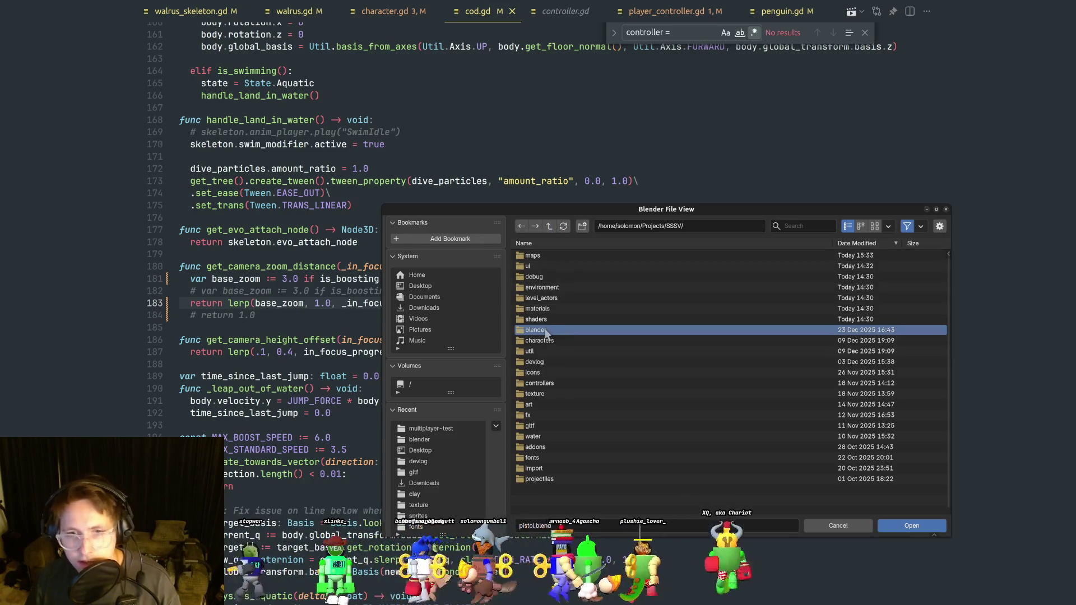
double_click(547, 331)
Select cod.blend and open it.
left_click(557, 320)
left_click(569, 309)
left_click(595, 320)
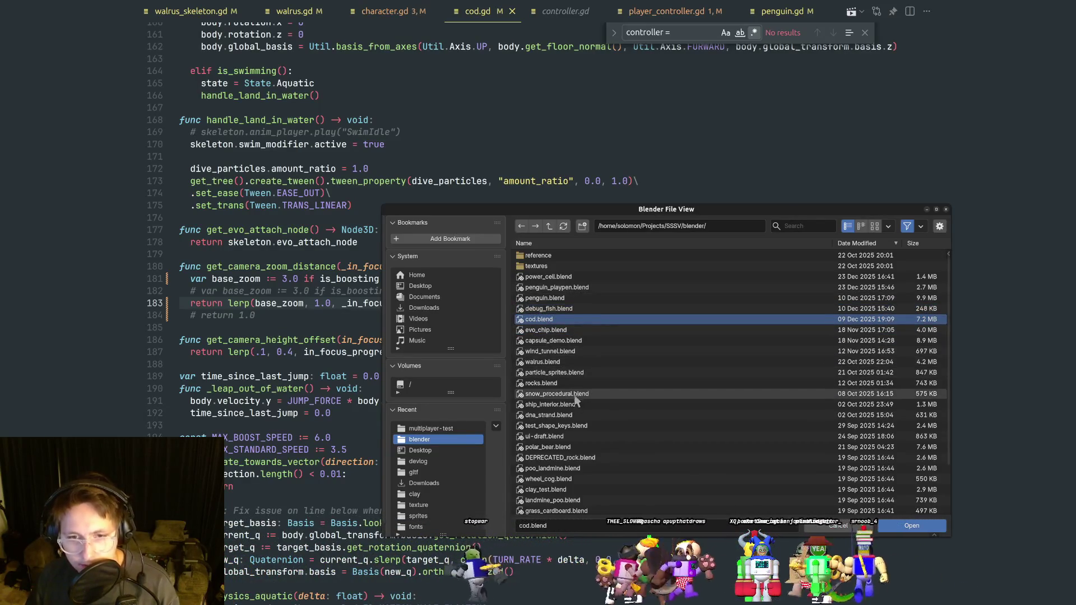
mouse_move(576, 396)
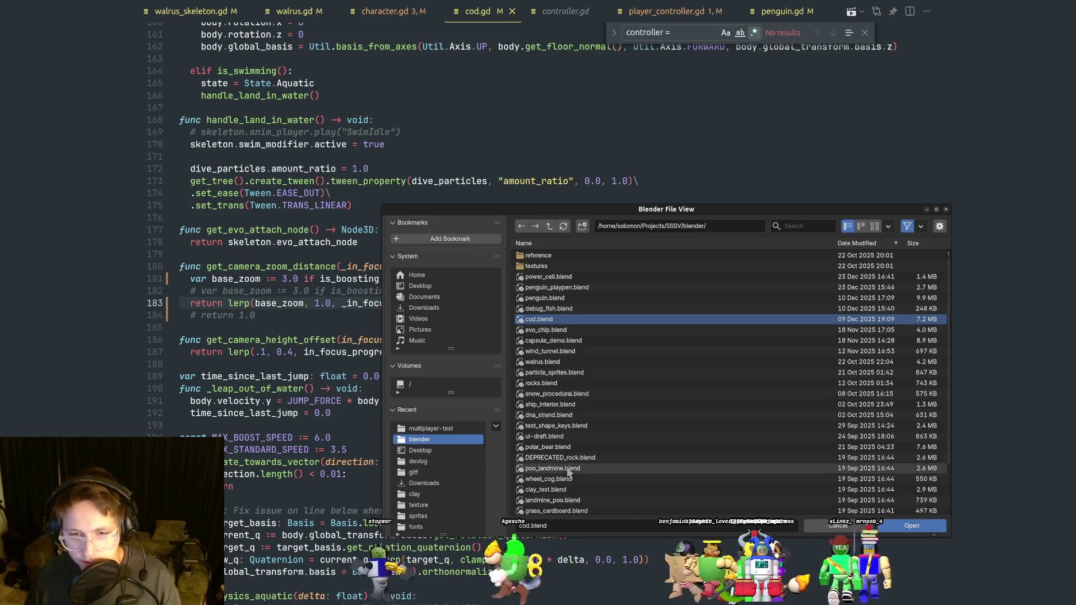
left_click(554, 426)
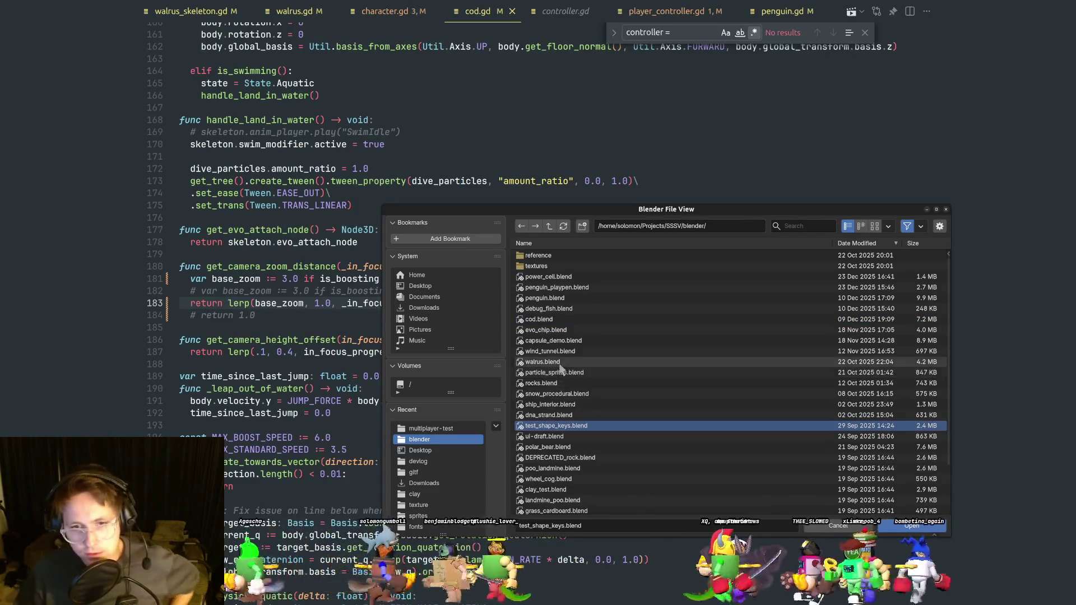
left_click(539, 320)
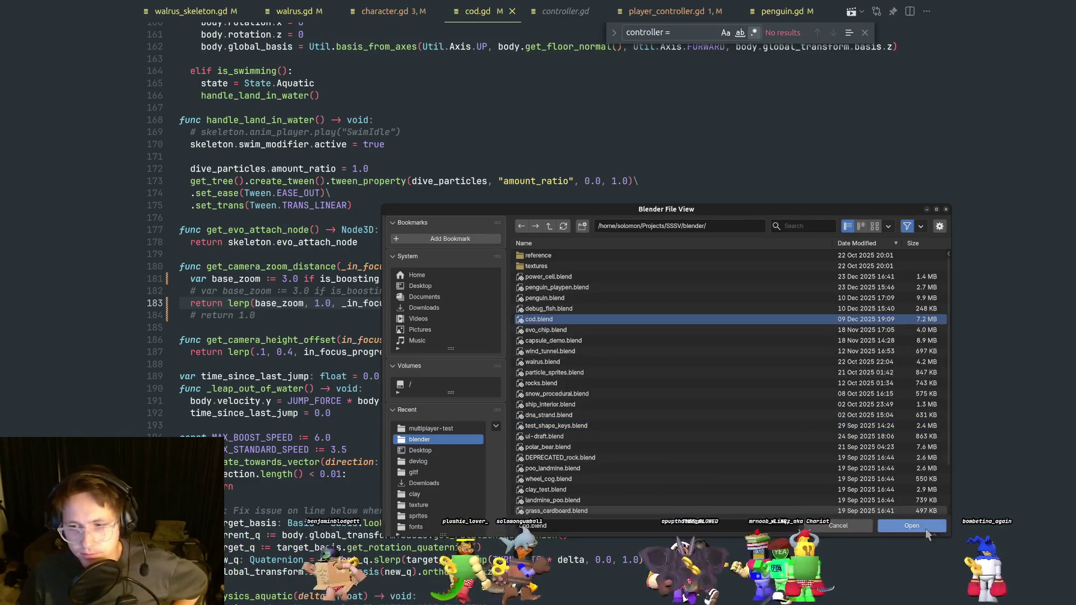
left_click(925, 526)
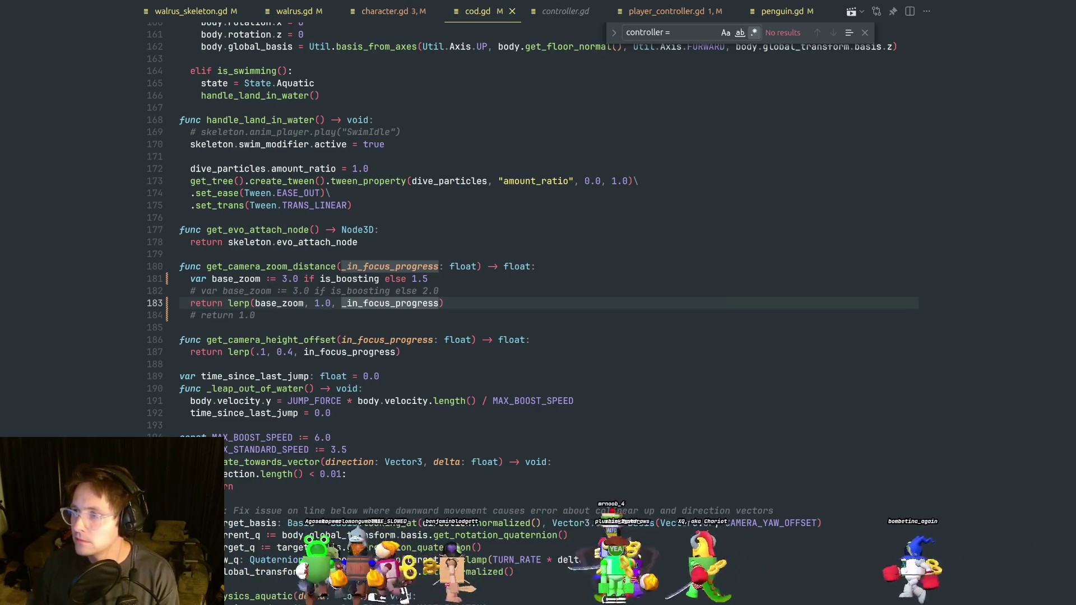
In Blender, orbit around the cod and switch its armature to Pose Position.
key("alt+Tab")
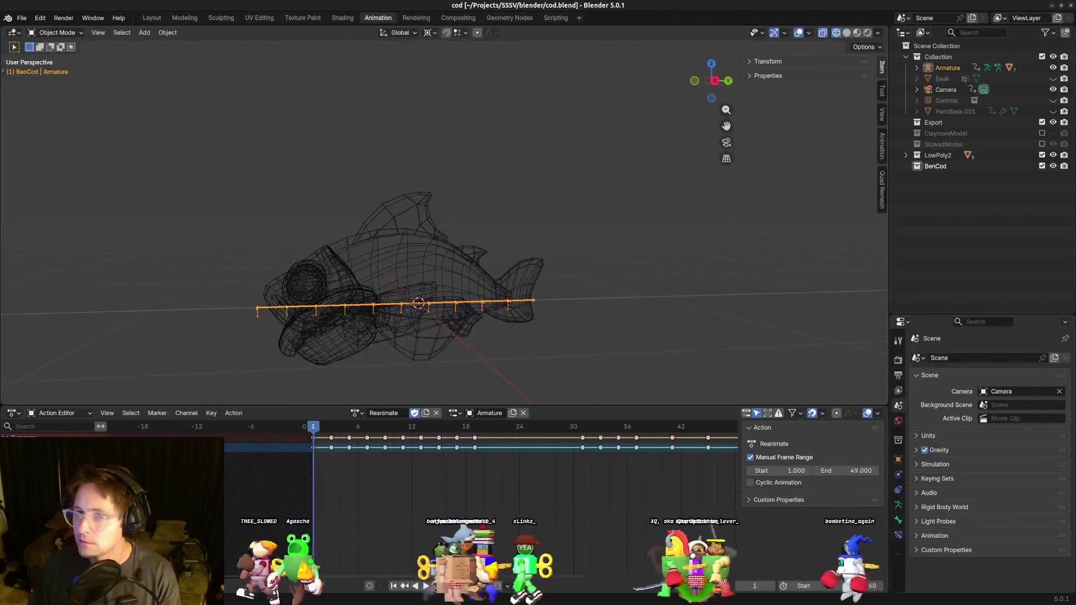
mouse_move(564, 345)
left_mouse_down()
mouse_move(658, 348)
mouse_move(543, 346)
mouse_move(516, 372)
mouse_move(515, 312)
mouse_move(476, 296)
left_mouse_up()
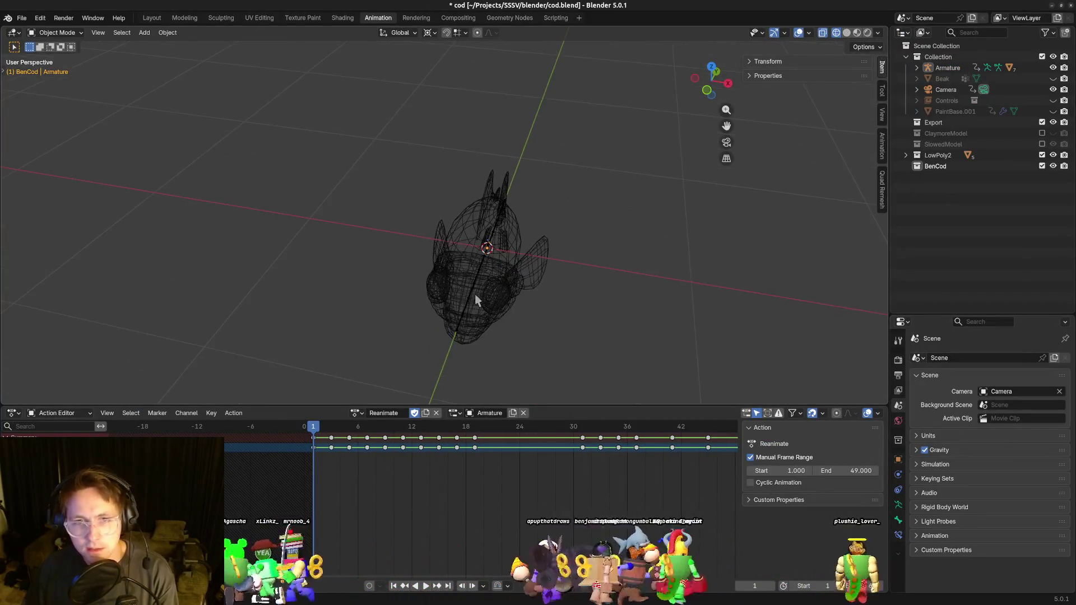
left_click_drag(562, 342, 366, 405)
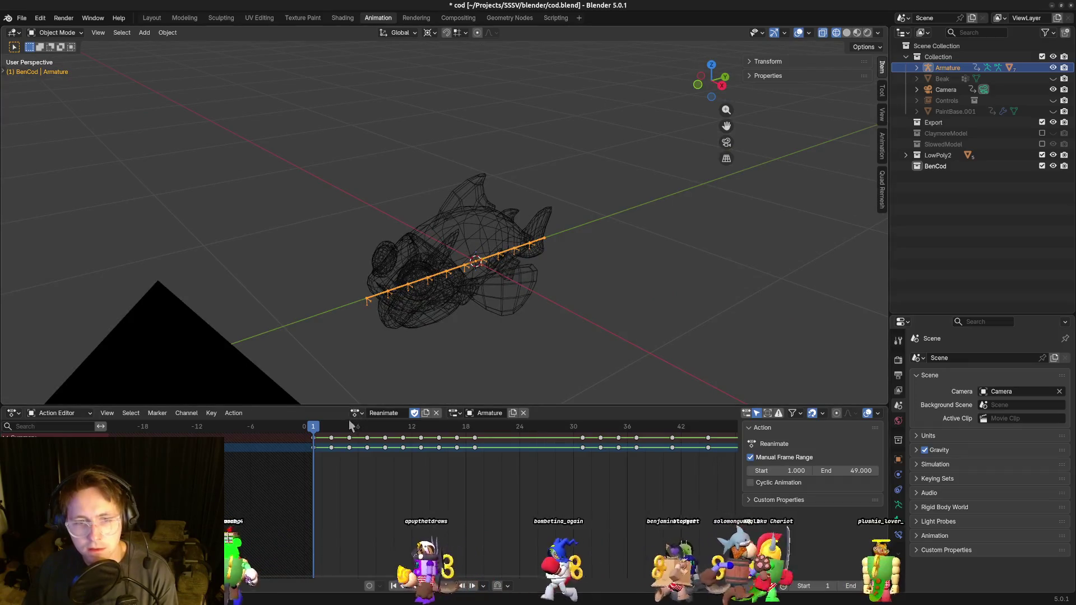
scroll(473, 341, "down", 2)
key("space")
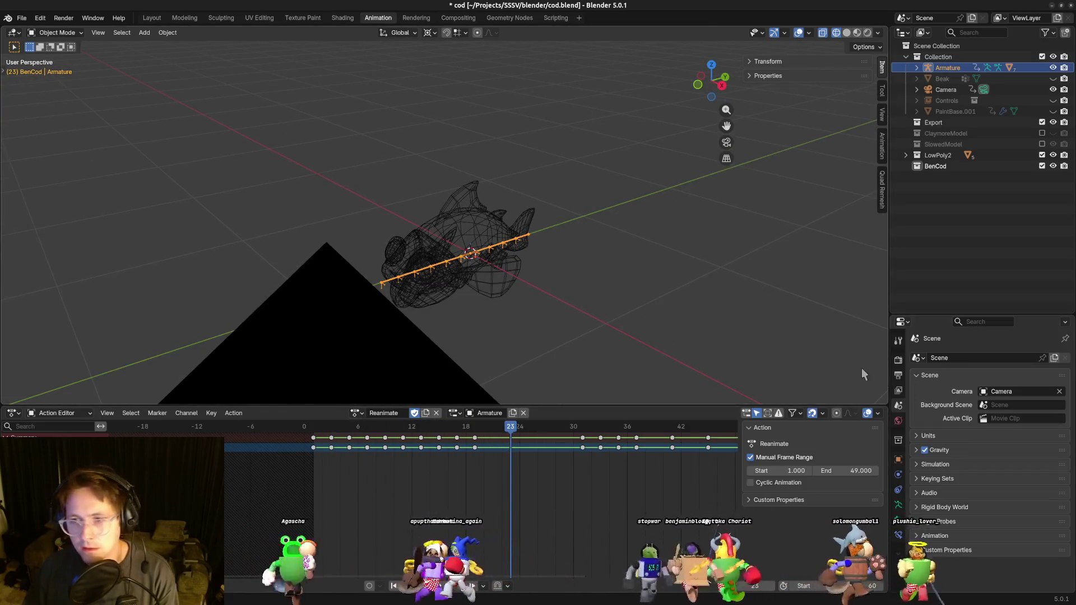
left_click(899, 506)
left_click(966, 392)
Play the Reanimate animation, pausing and orbiting to inspect the cod's pose from below.
key("space")
mouse_move(558, 253)
left_mouse_down()
mouse_move(523, 220)
mouse_move(506, 231)
left_mouse_up()
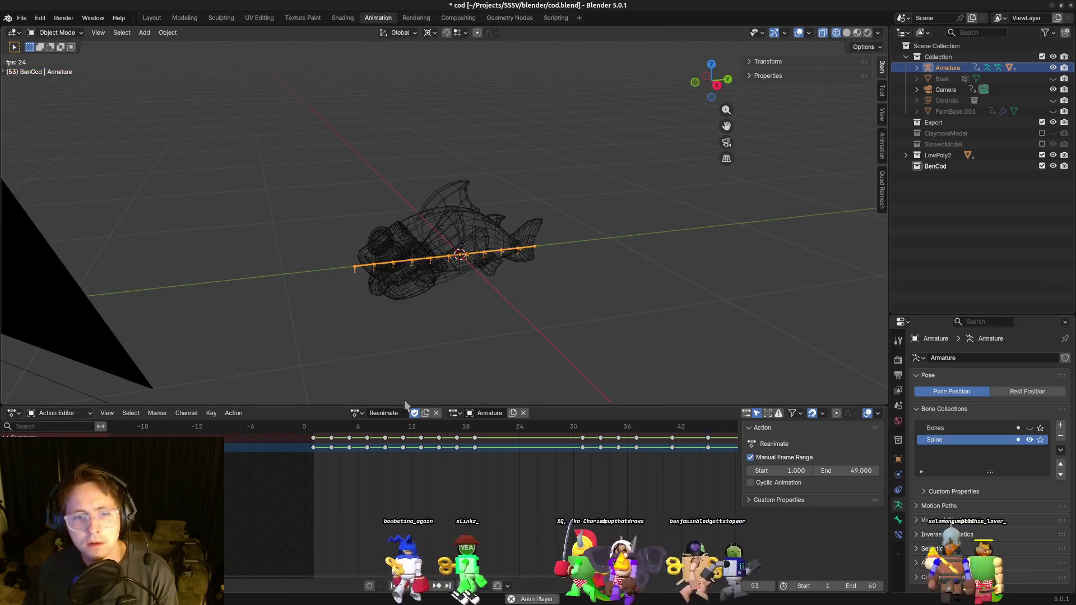
key("space")
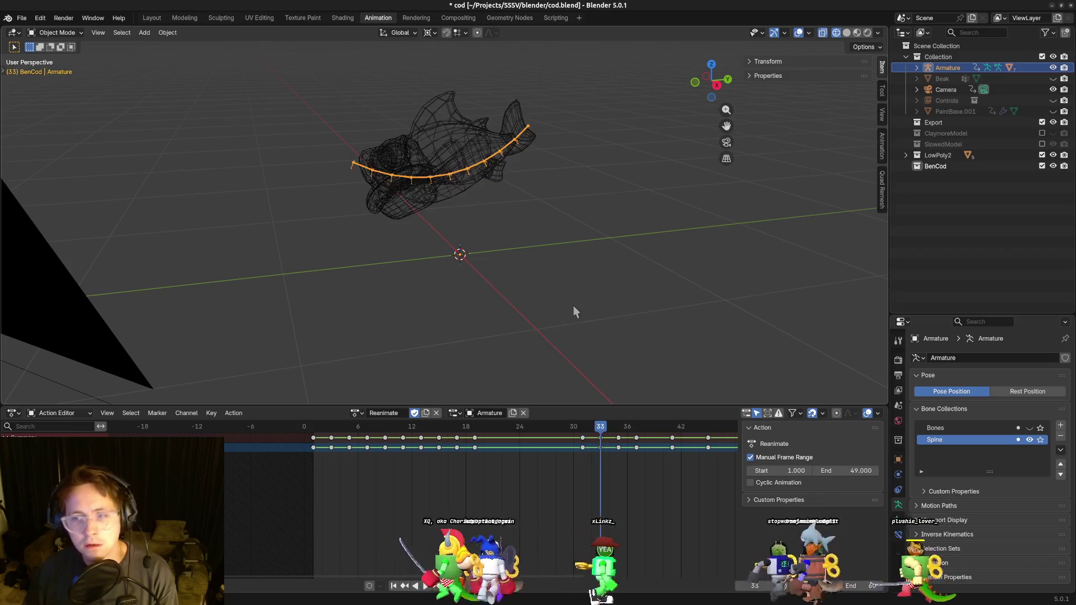
mouse_move(466, 255)
left_mouse_down()
mouse_move(456, 260)
mouse_move(464, 291)
mouse_move(493, 308)
mouse_move(860, 432)
left_mouse_up()
key("space")
mouse_move(617, 314)
left_mouse_down()
mouse_move(561, 336)
mouse_move(558, 356)
mouse_move(526, 257)
mouse_move(550, 280)
left_mouse_up()
Frame the armature rig and switch the viewport to Material Preview, zooming in closer.
key("grave")
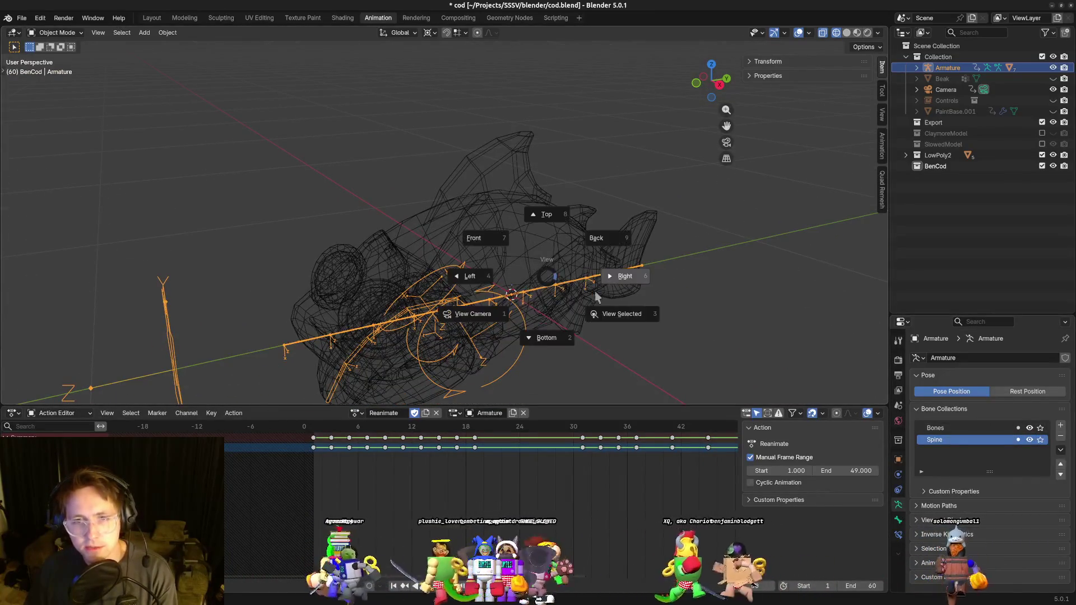
left_click(616, 318)
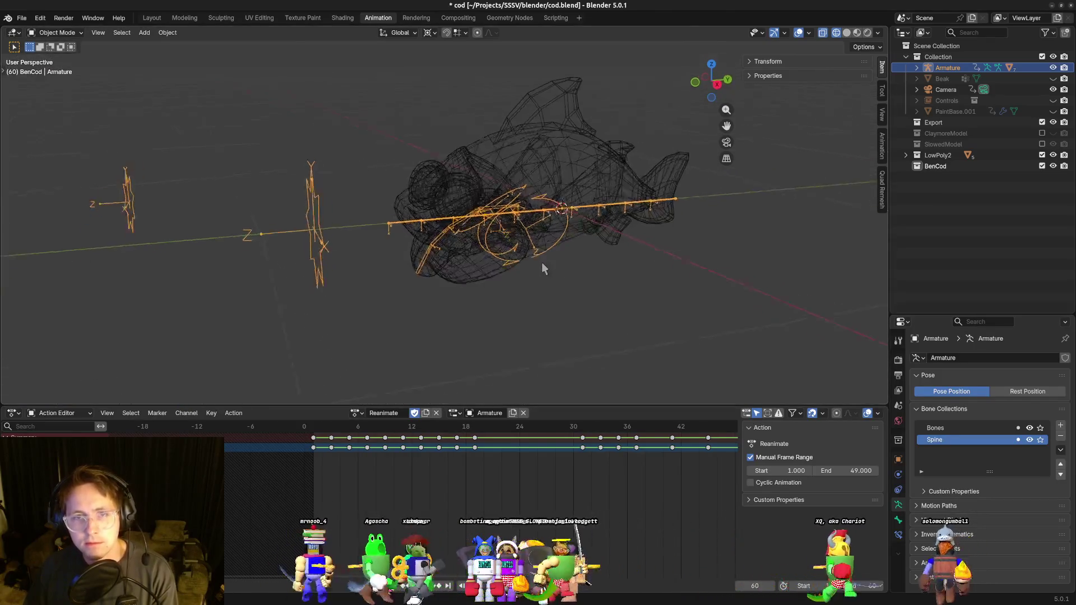
key("z")
left_click(548, 335)
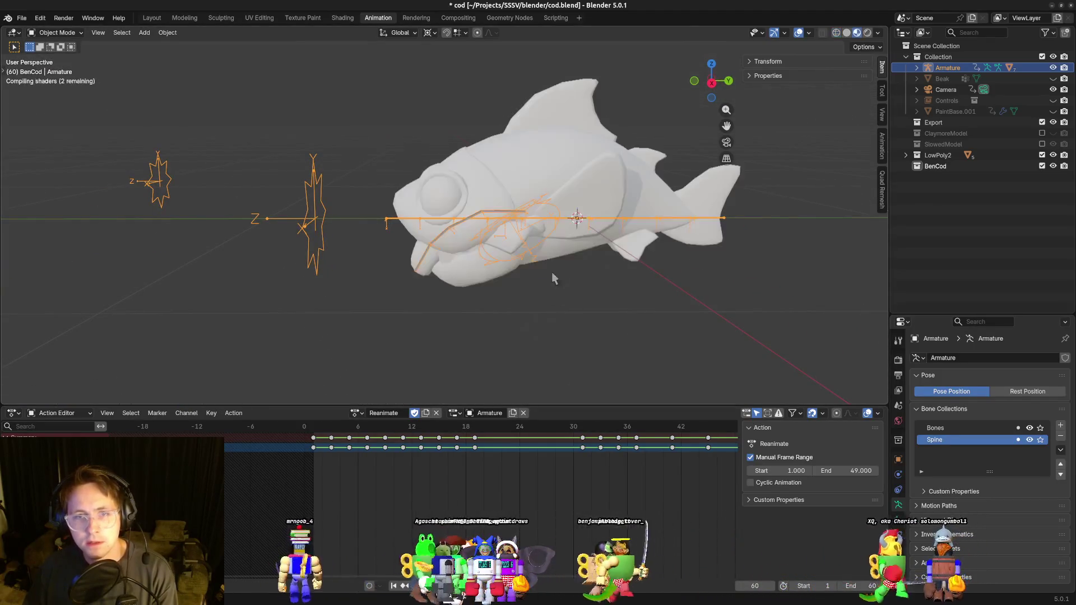
left_click_drag(520, 307, 558, 308)
scroll(559, 308, "up", 2)
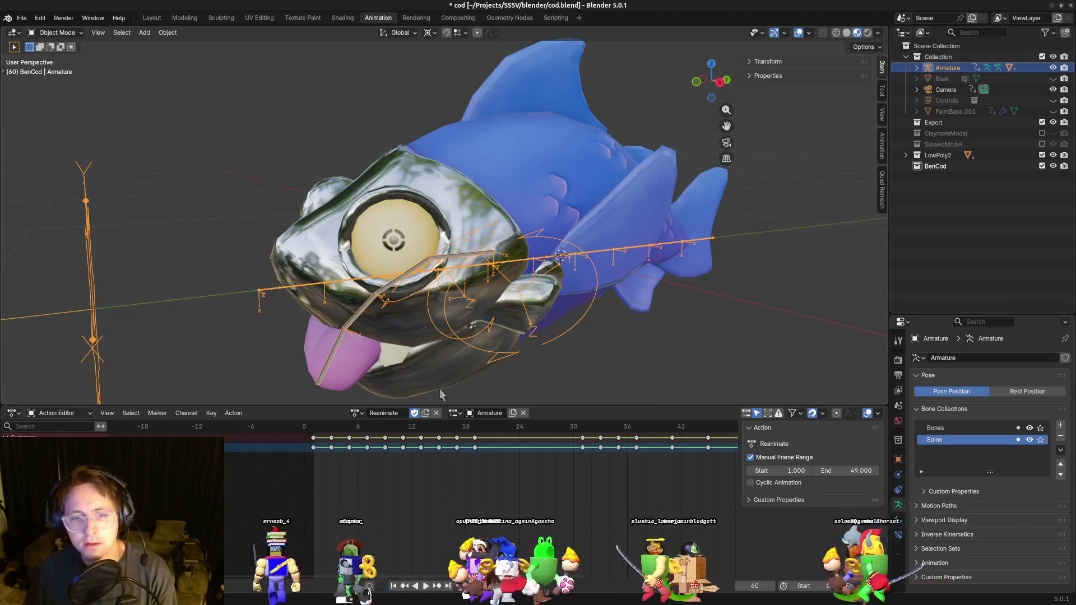
Play the textured cod's Reanimate animation once more, stop it, and leave Blender.
key("space")
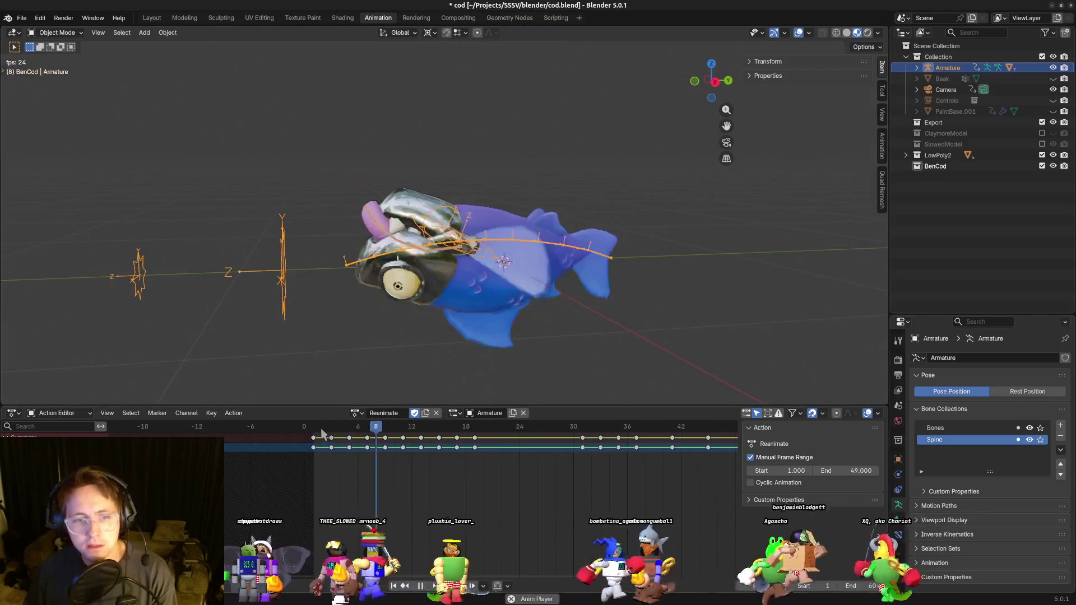
left_click_drag(469, 264, 478, 290)
key("space")
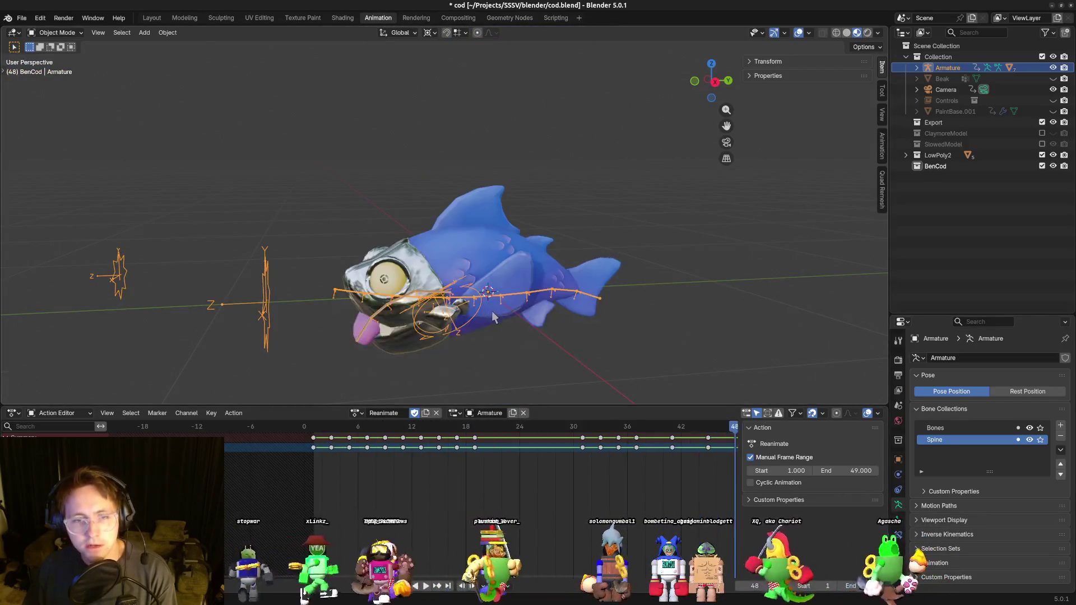
key("alt+Tab")
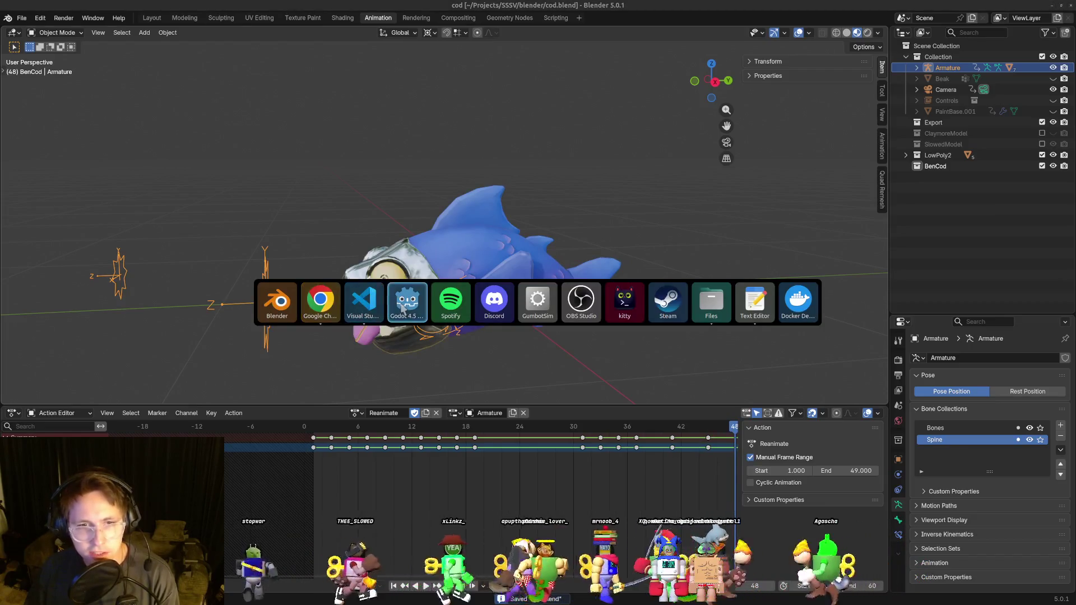
Back in Godot, fire the cod AnimationTree's OneShot Reanimate preview, then save and run the project.
left_click(401, 307)
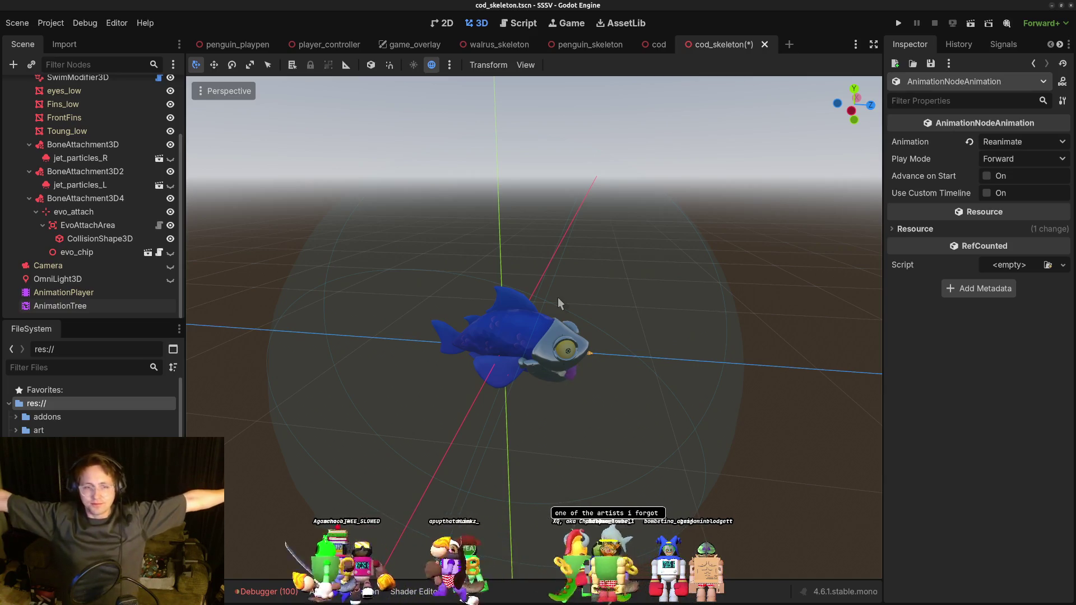
left_click(115, 293)
left_click(98, 307)
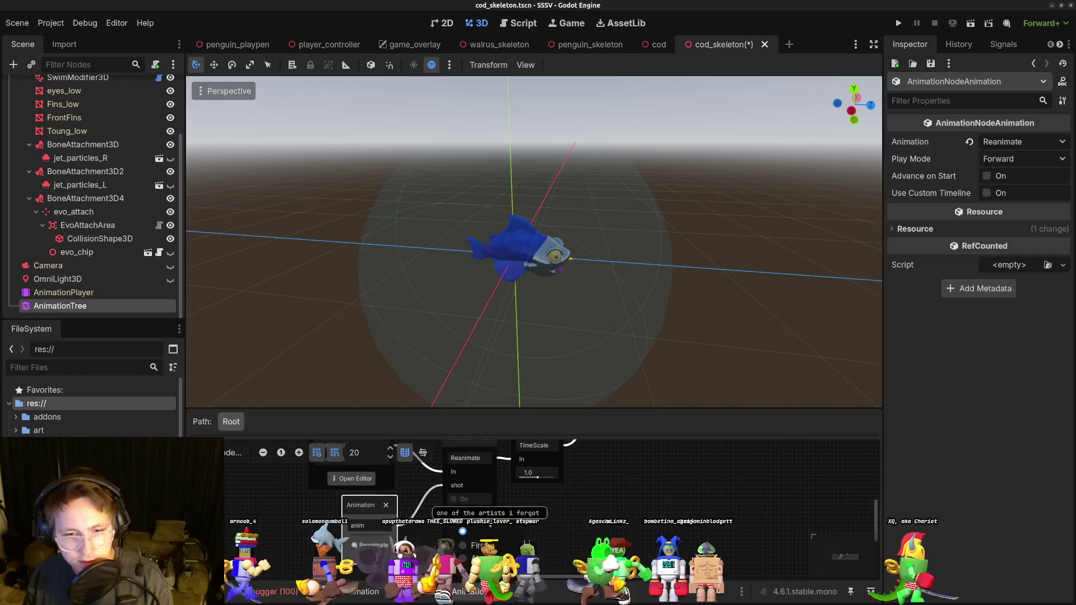
left_click(454, 499)
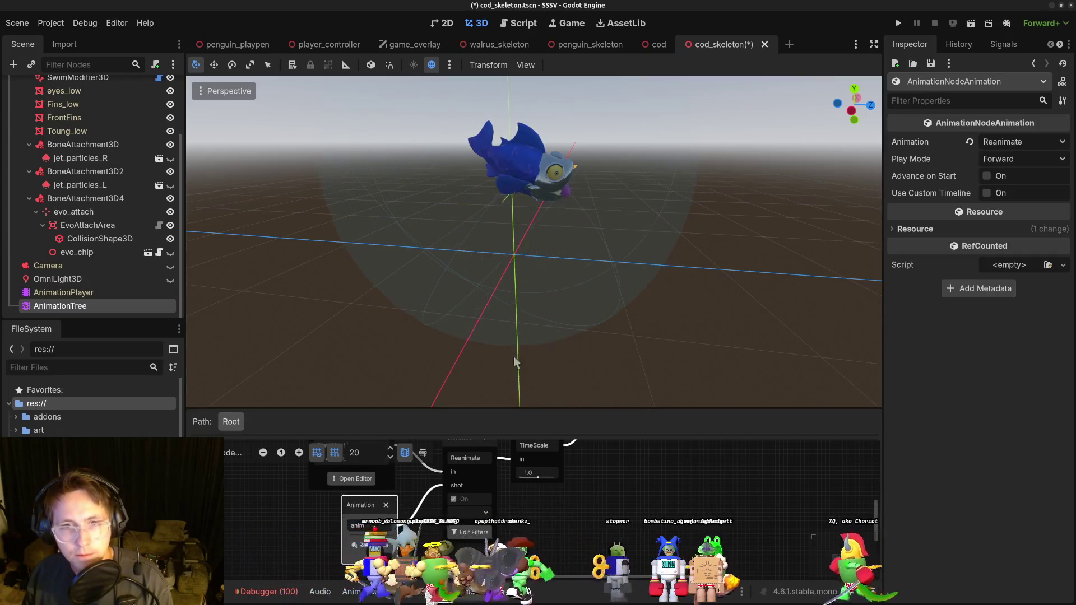
left_click(899, 23)
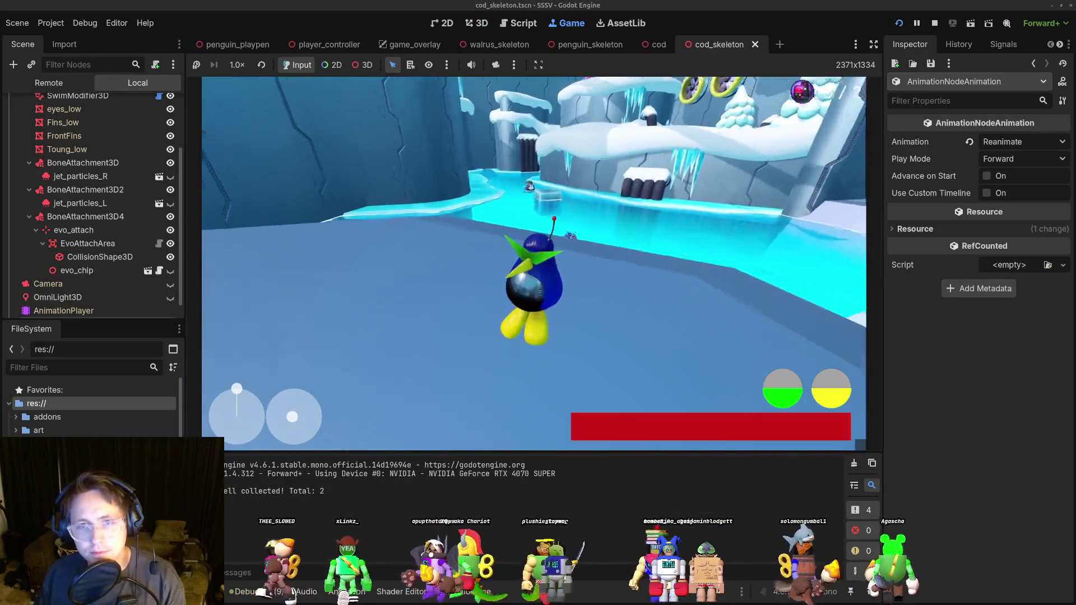
Swim the possessed cod forward and turn the camera right, then stop the game with F8.
key("w")
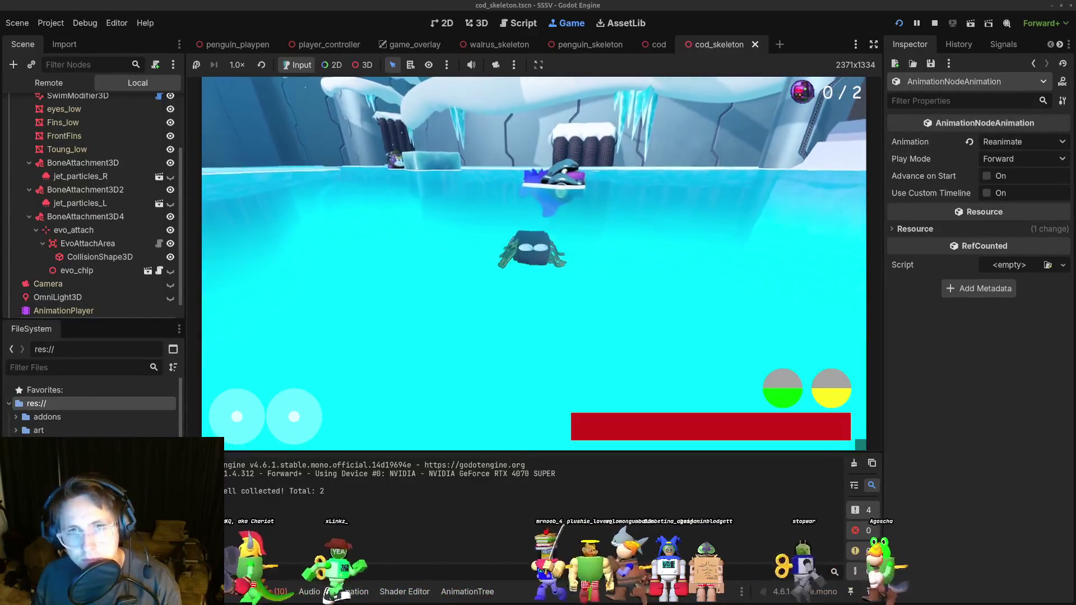
key("Right")
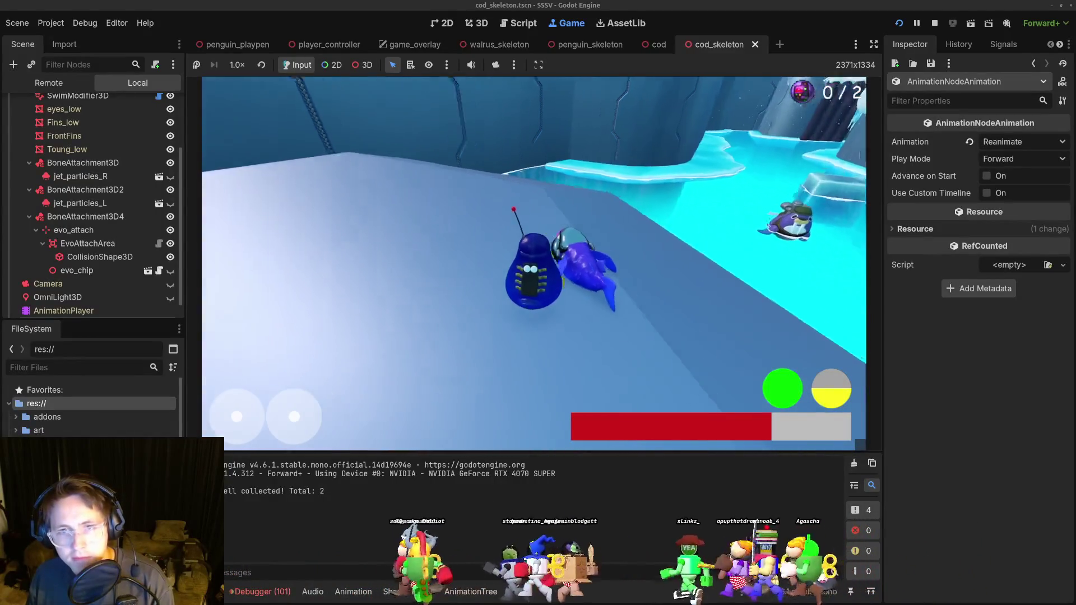
key("F8")
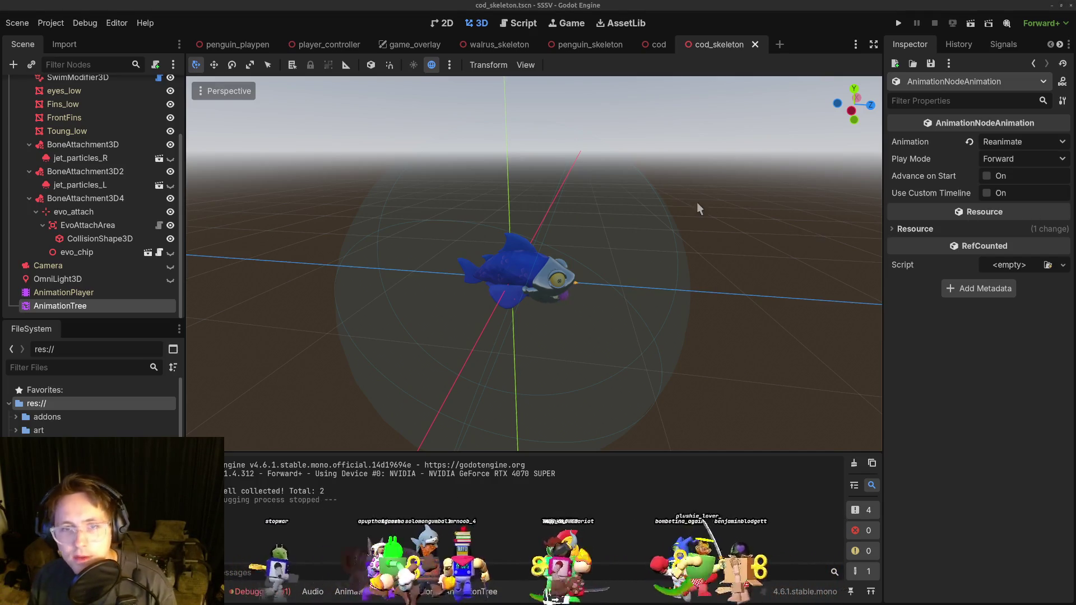
key("alt+Tab")
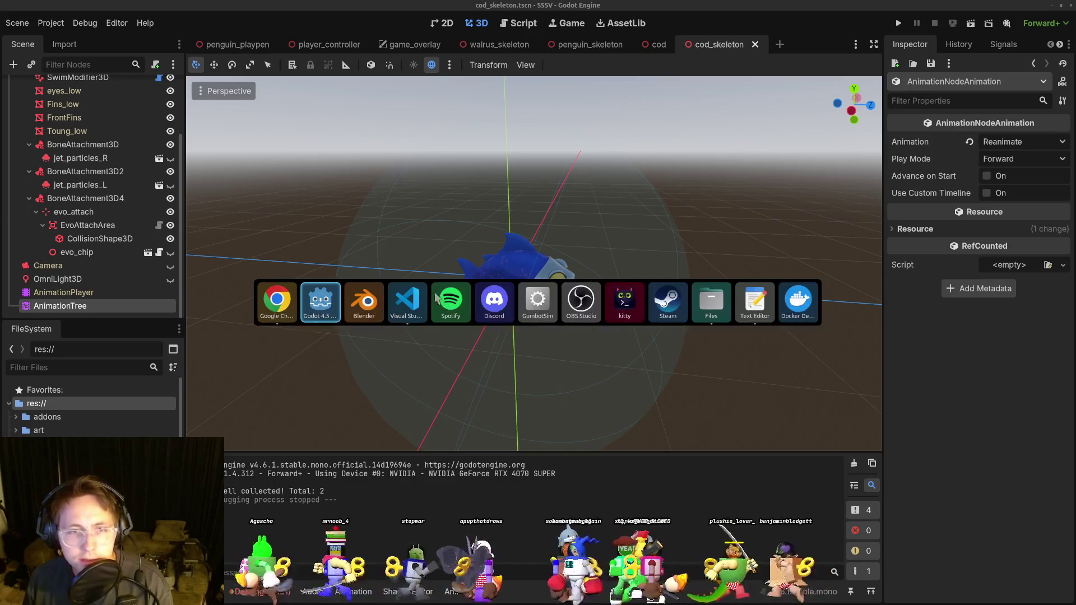
left_click(419, 315)
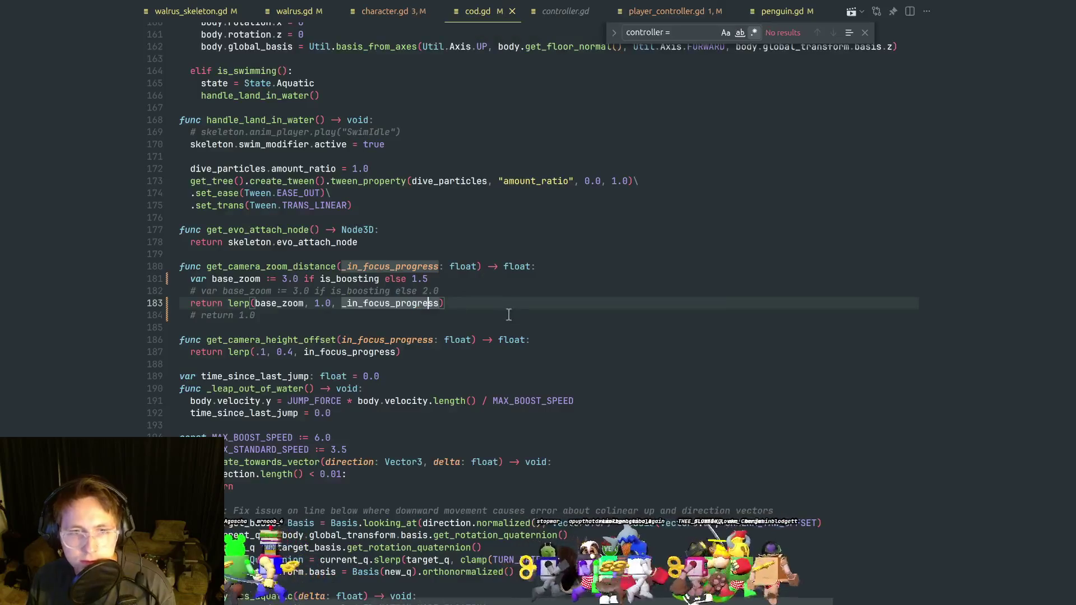
left_click(485, 242)
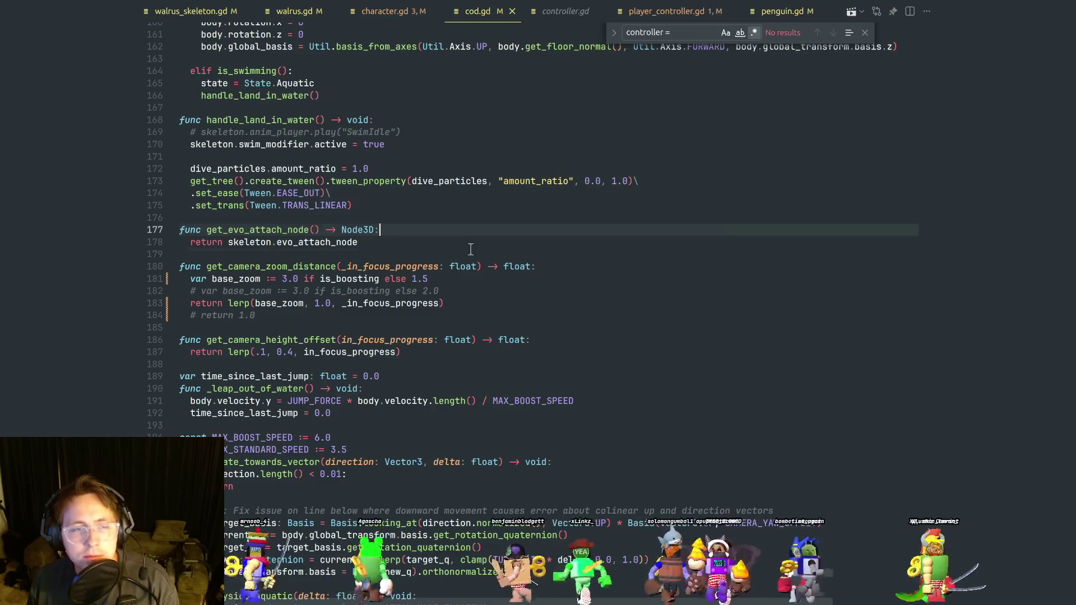
key("Down")
double_click(289, 230)
key("ctrl+f")
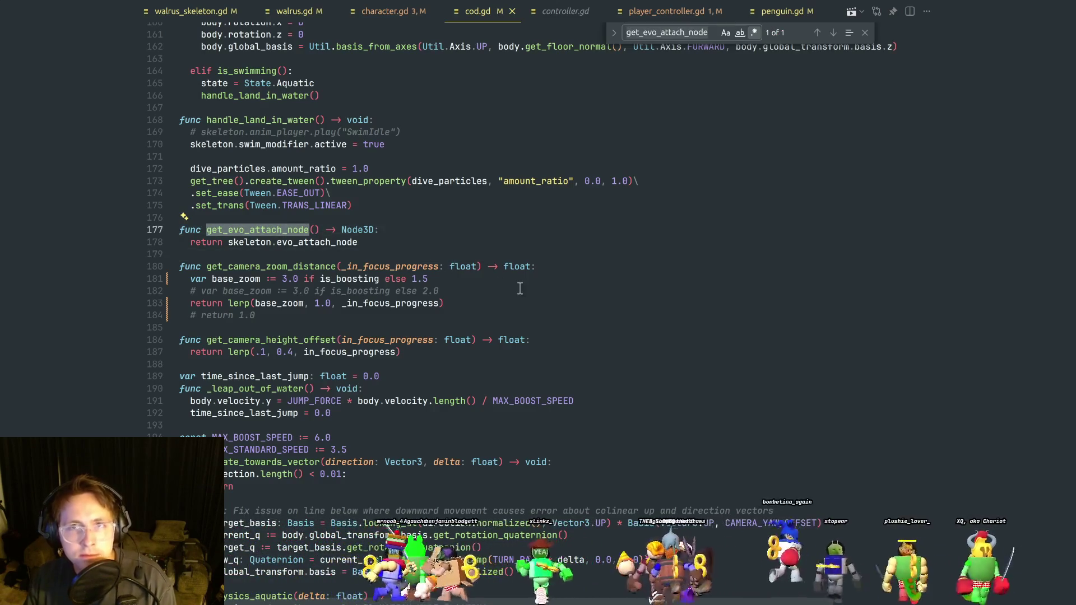
type("can_eje")
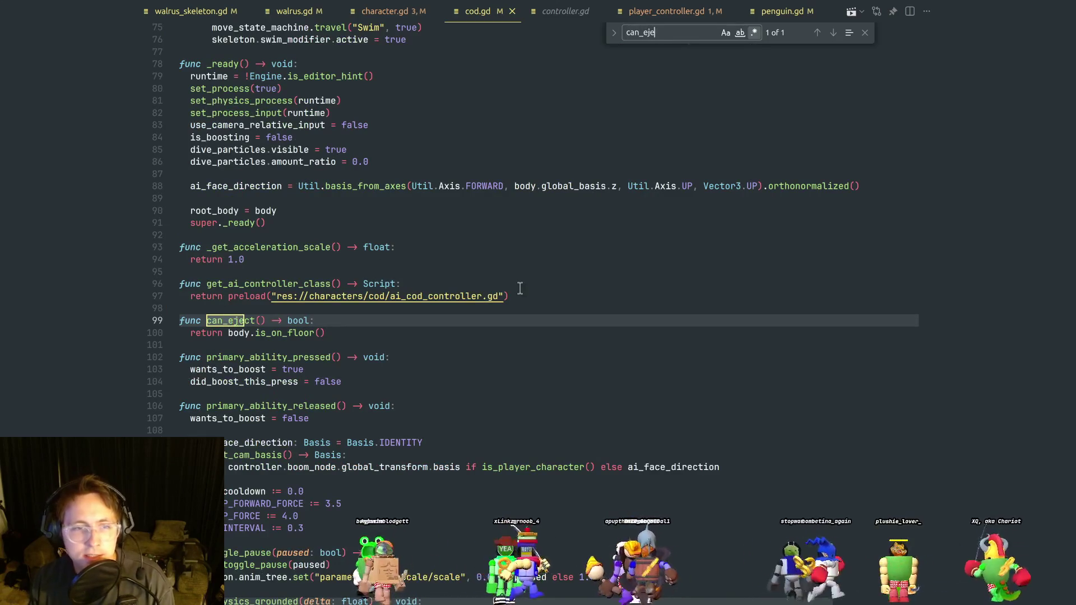
double_click(225, 321)
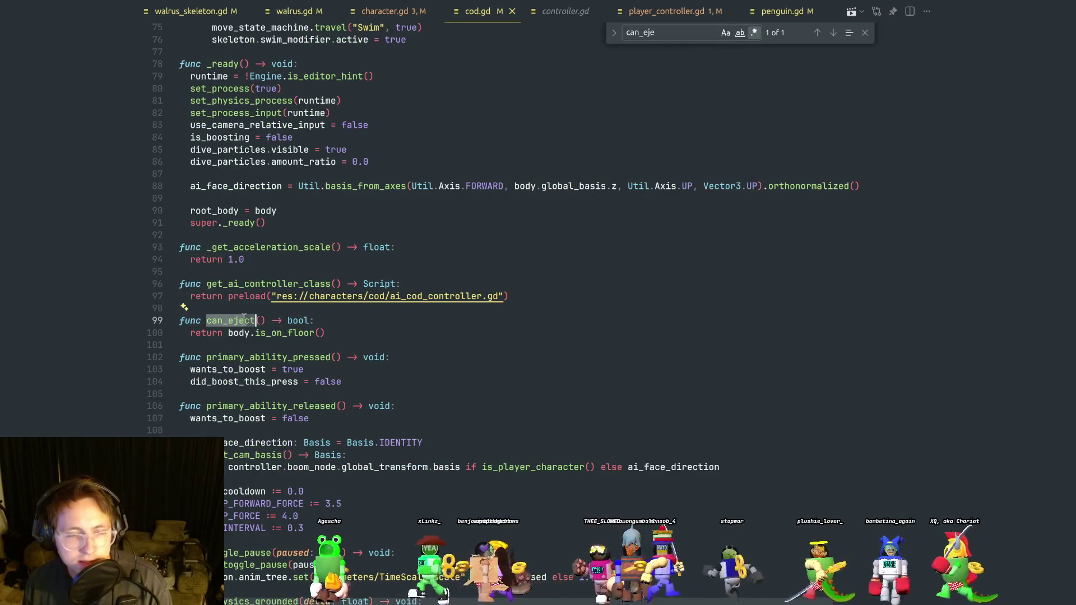
mouse_move(244, 317)
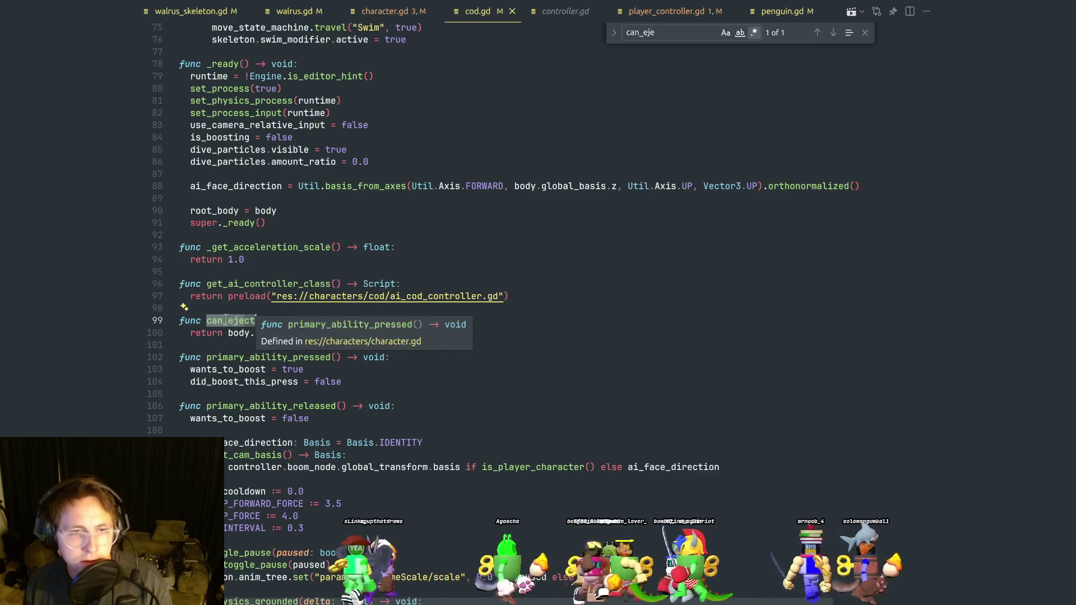
mouse_move(290, 316)
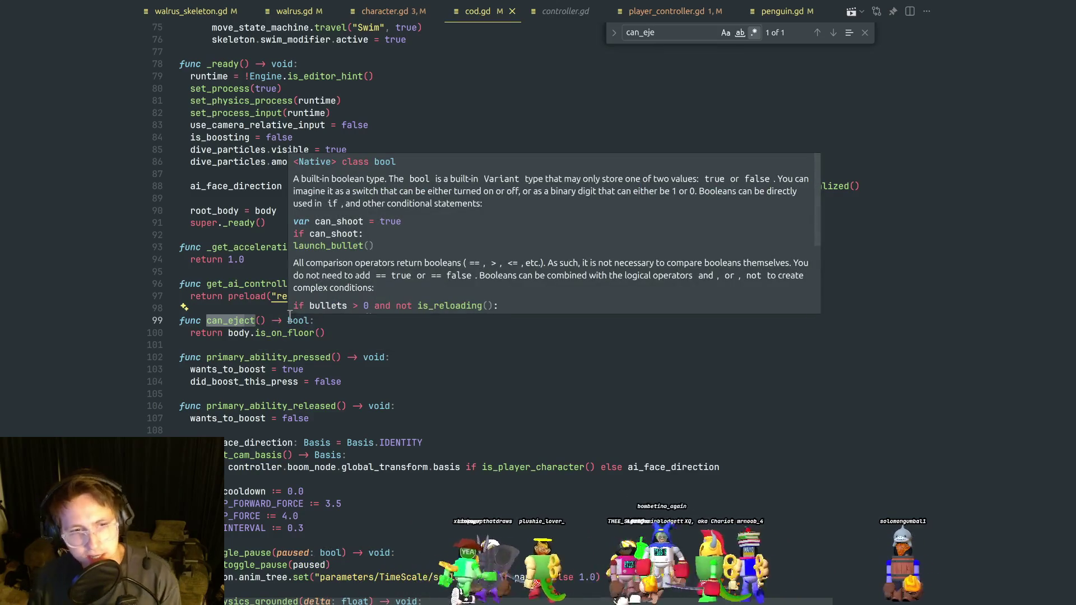
left_click(330, 326)
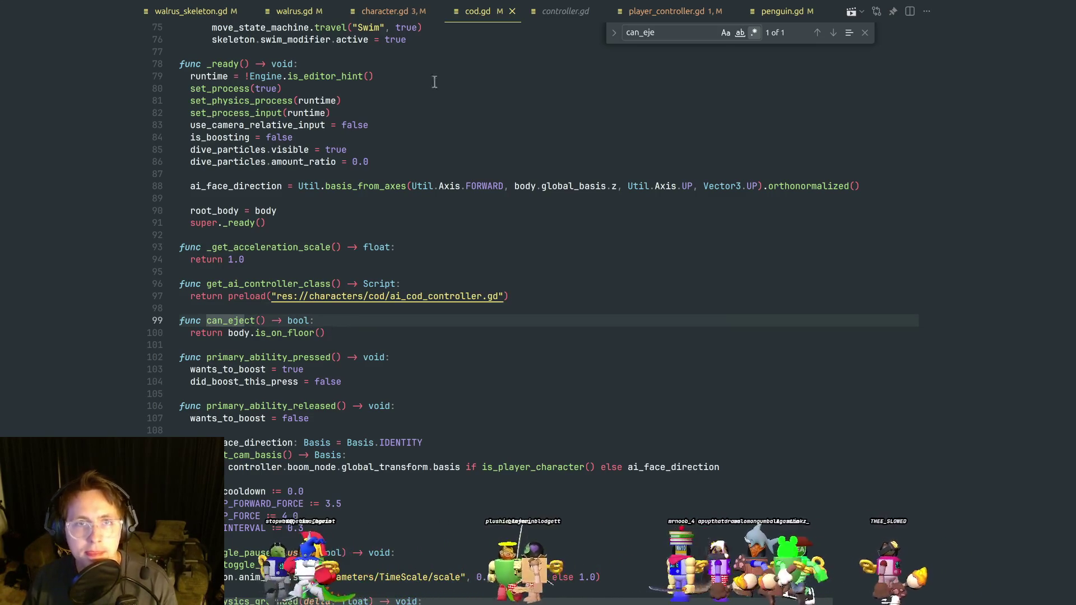
left_click(648, 19)
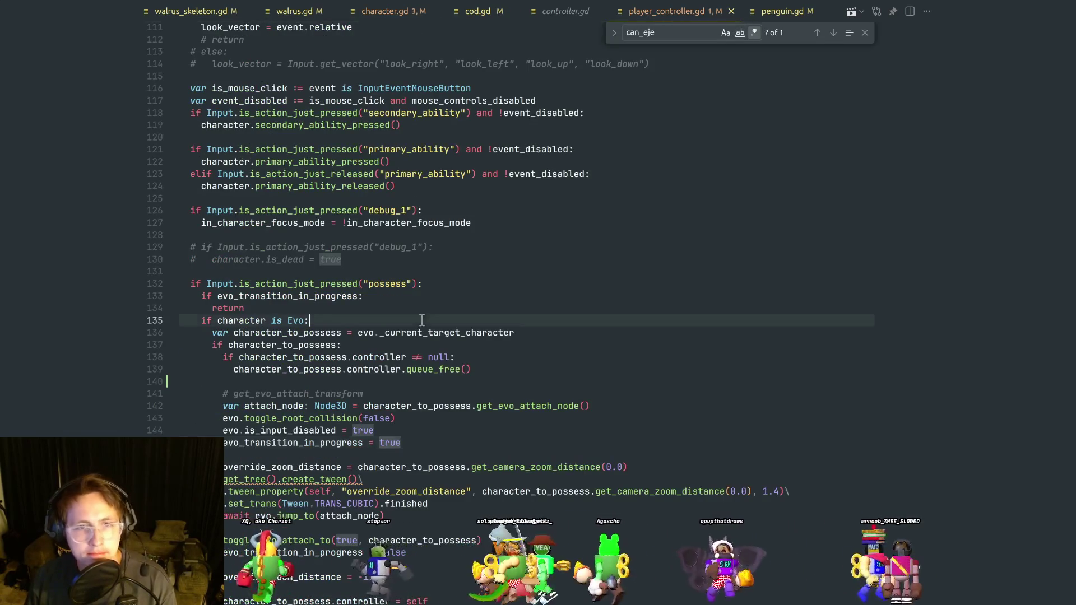
scroll(417, 205, "up", 8)
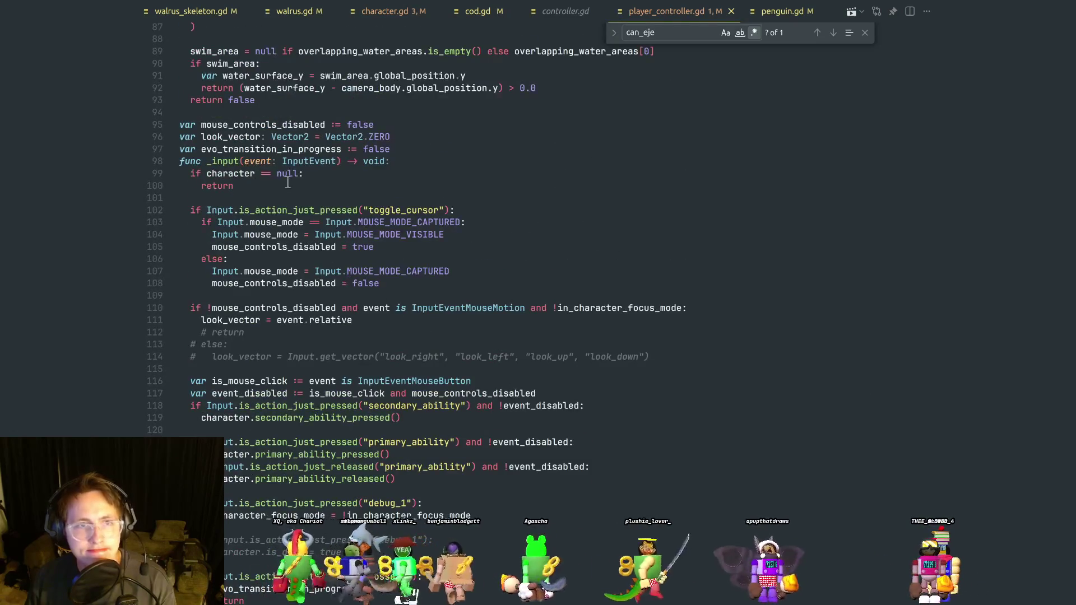
scroll(288, 183, "down", 6)
left_click(399, 366)
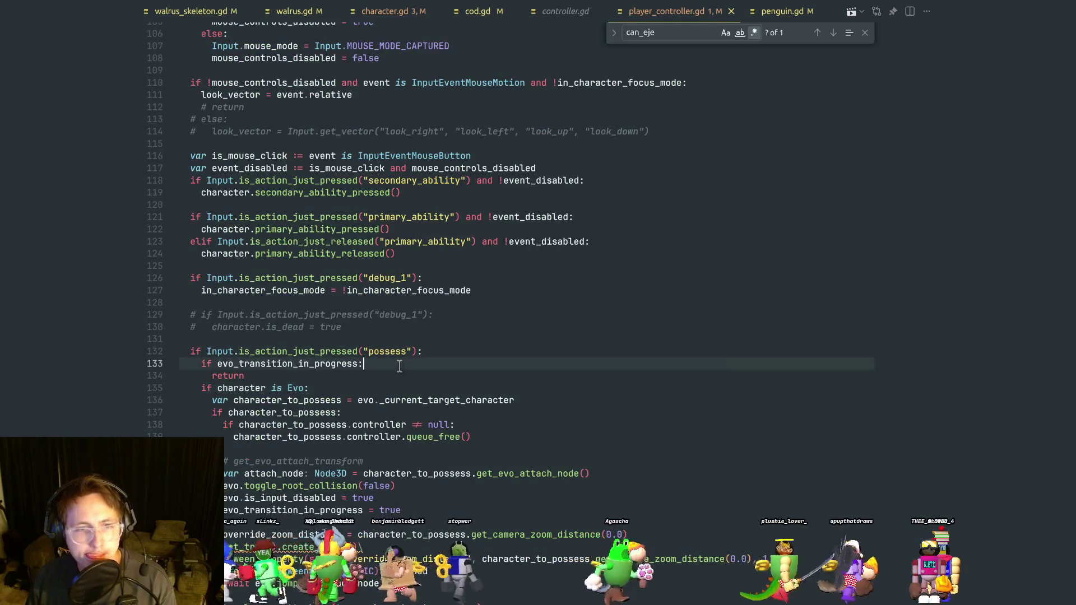
scroll(392, 358, "down", 2)
left_click(234, 321)
left_click(360, 321)
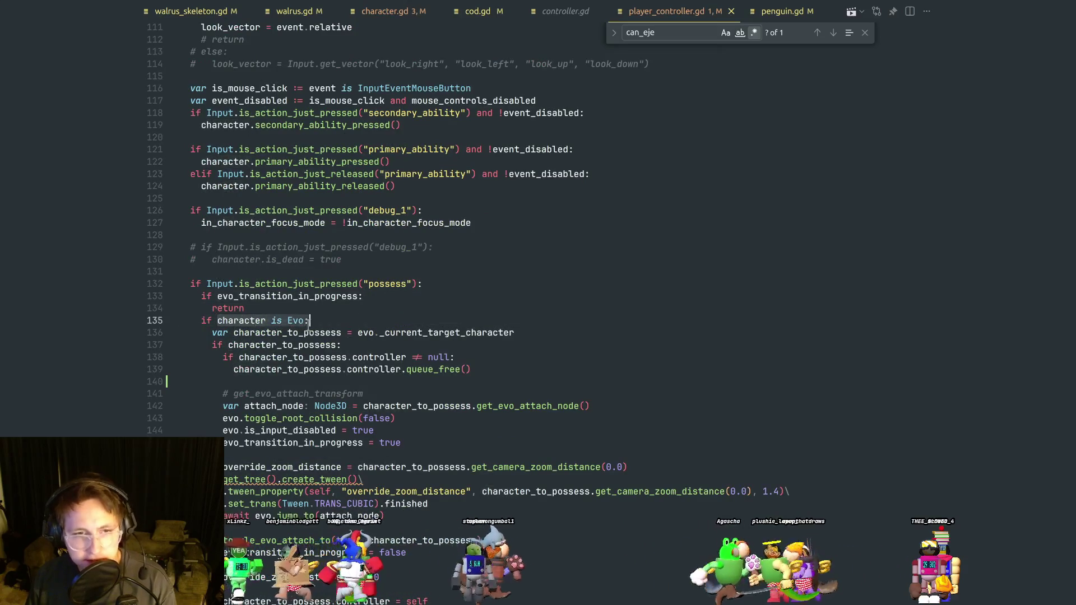
key("alt+Tab")
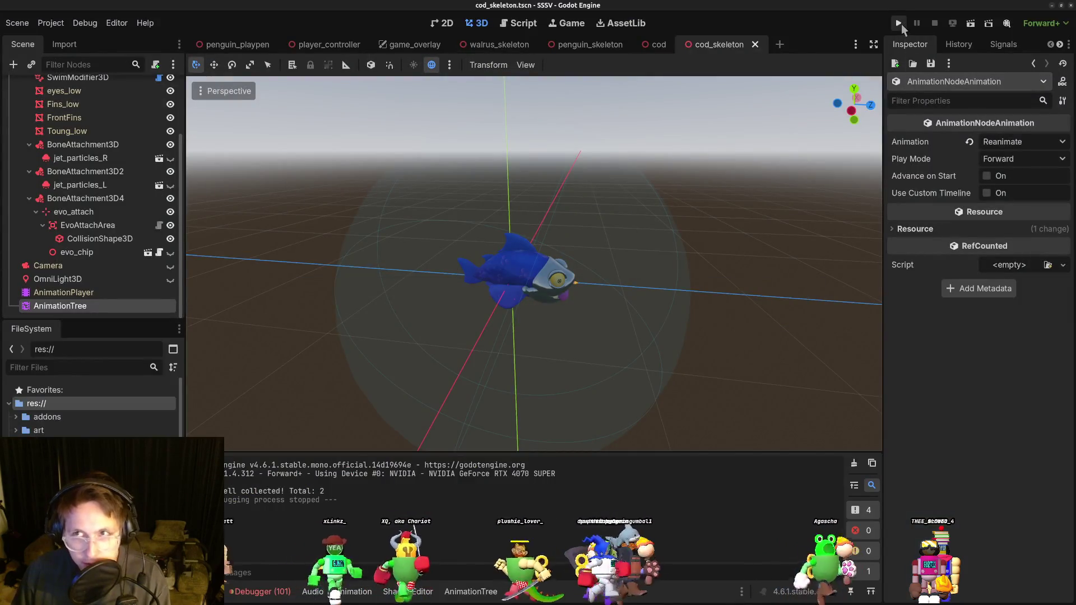
Rerun the game, steer the penguin across the ice, stop with F8, and open penguin_playpen.
left_click(899, 23)
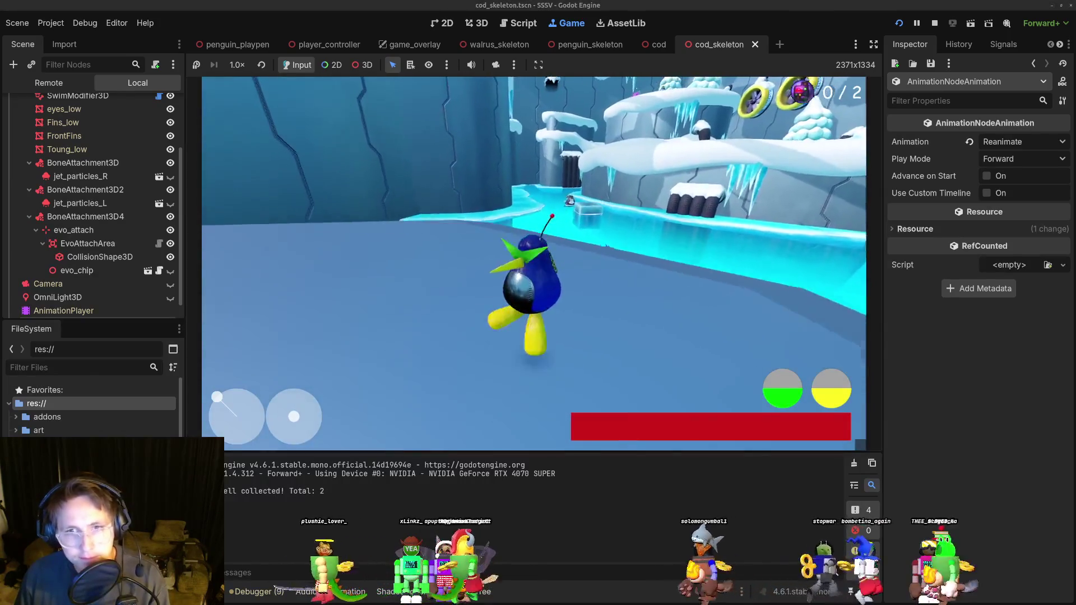
key("s")
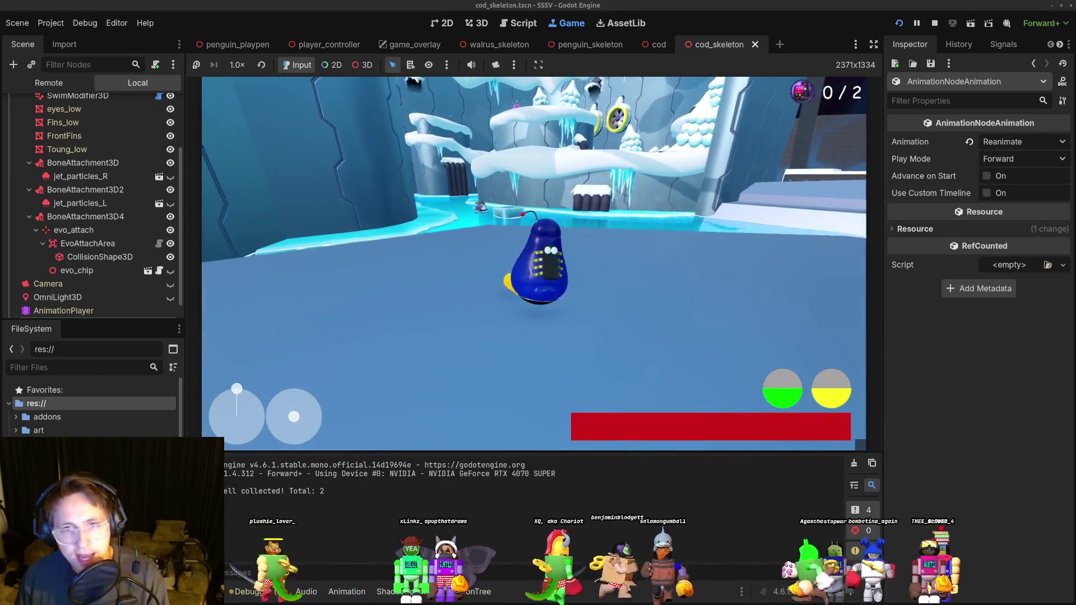
key("w")
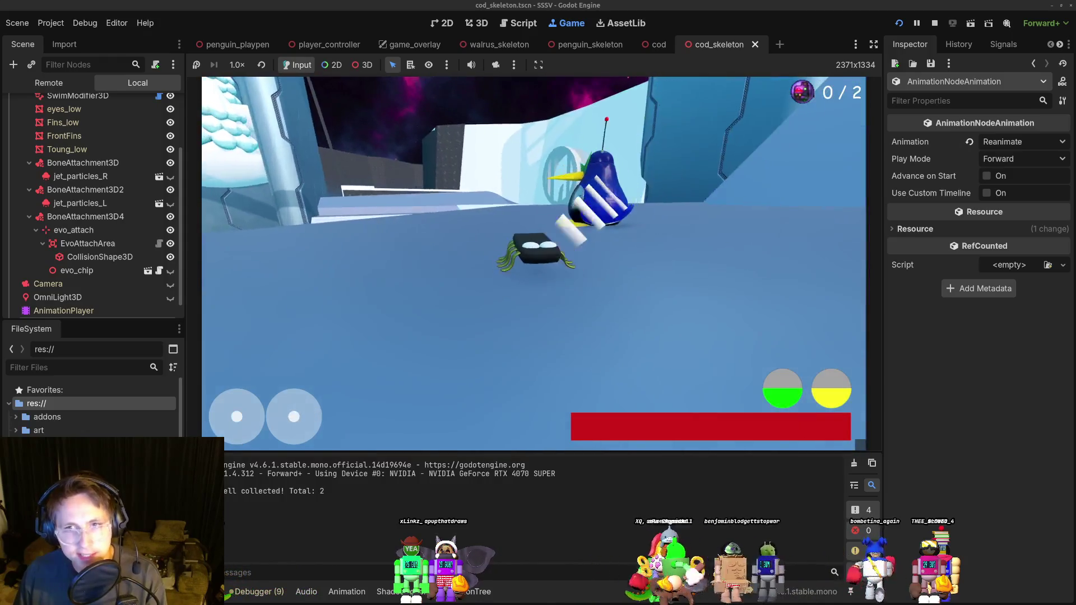
key("a")
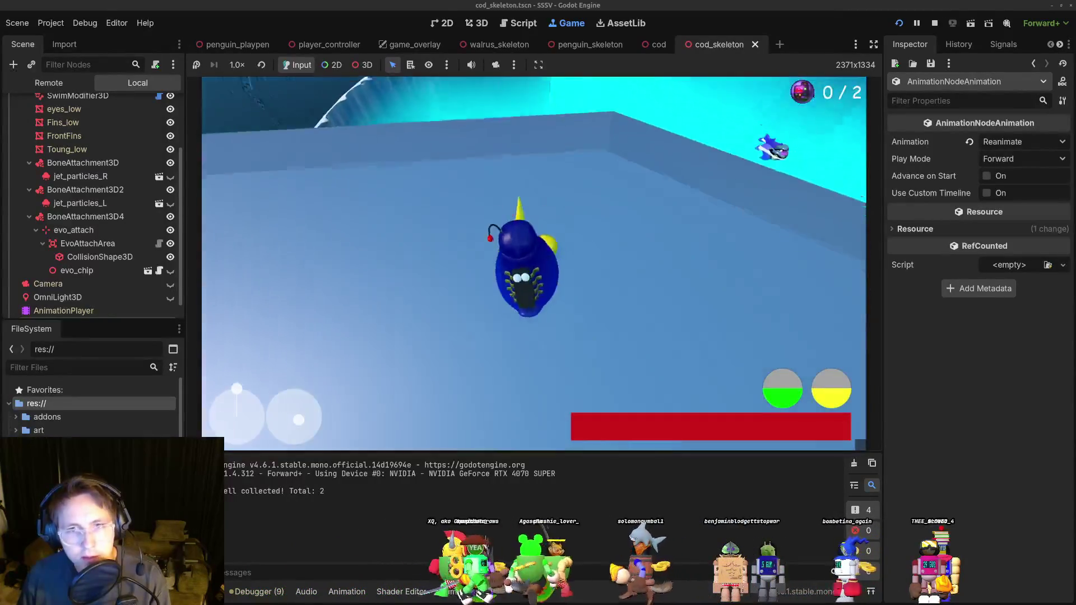
key("F8")
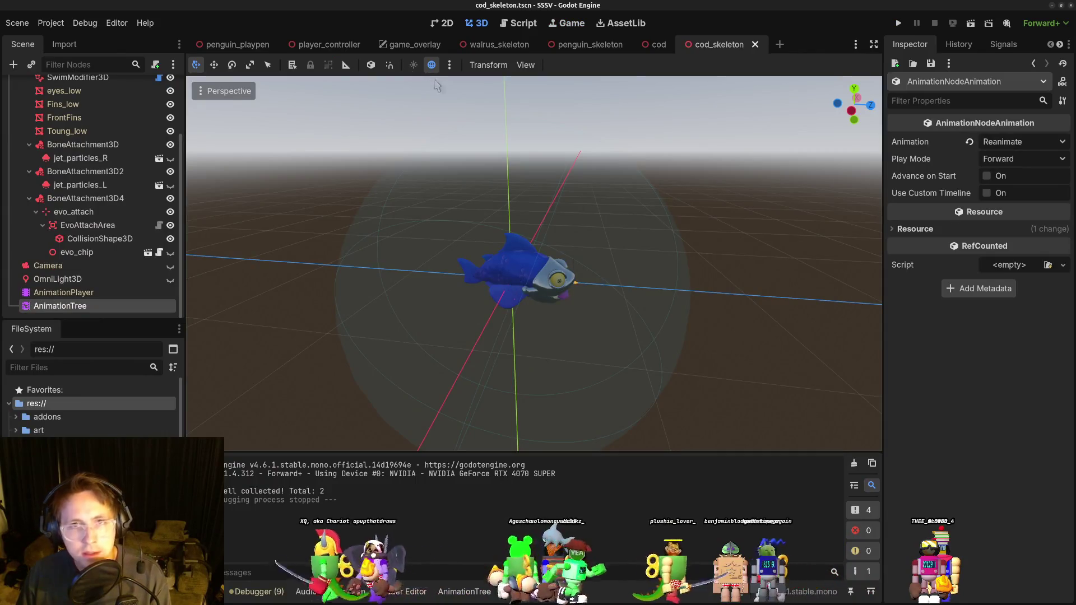
left_click(242, 44)
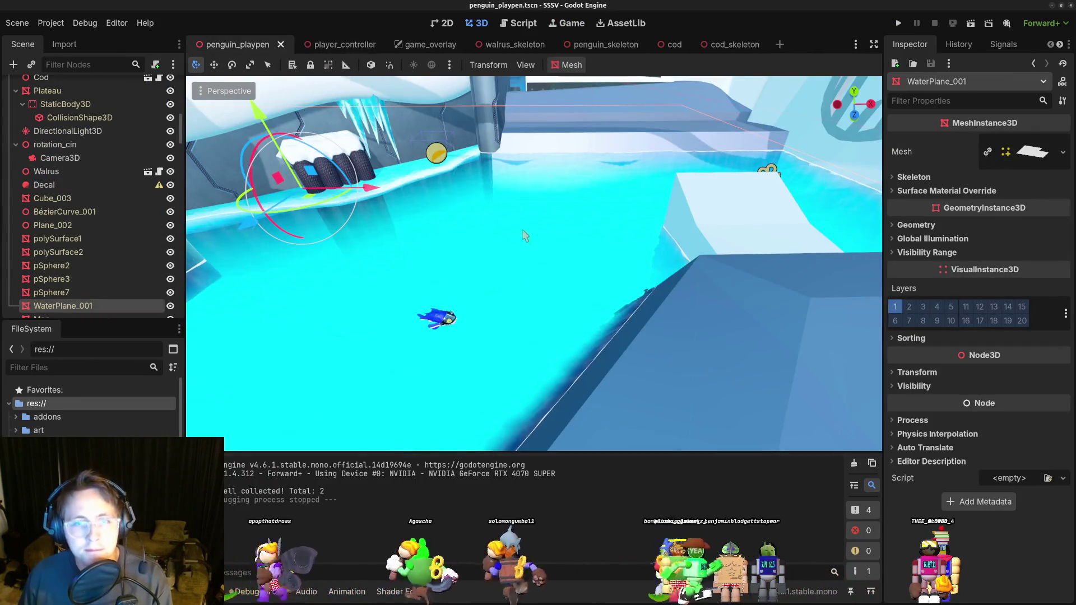
Select and frame the Cod and then Penguin5 in the playpen, undoing the trial moves.
left_click(437, 318)
key("f")
left_click_drag(540, 320, 662, 318)
key("ctrl+z")
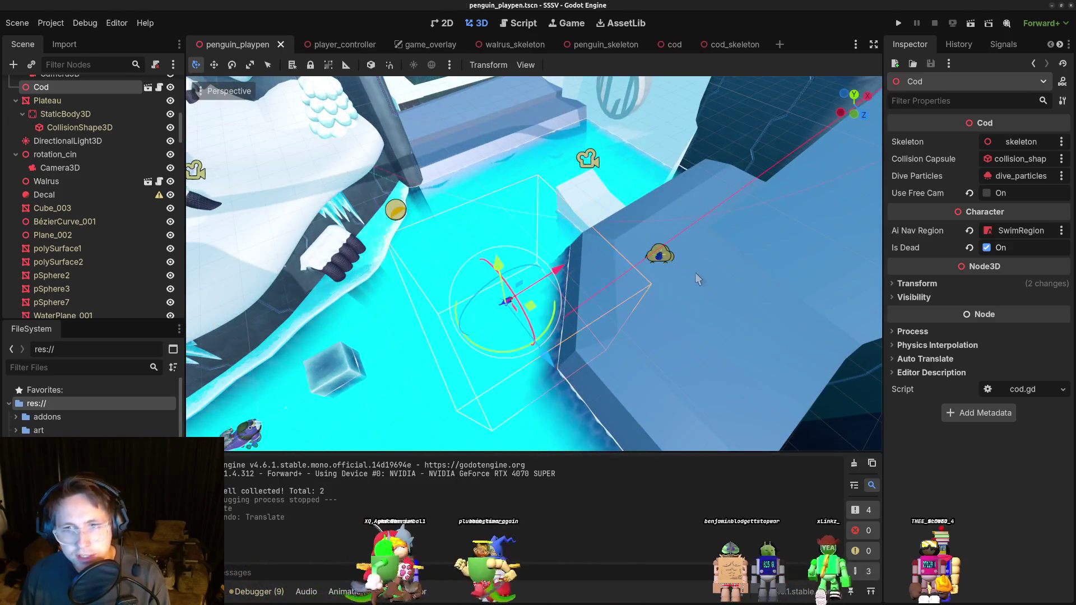
left_click(660, 257)
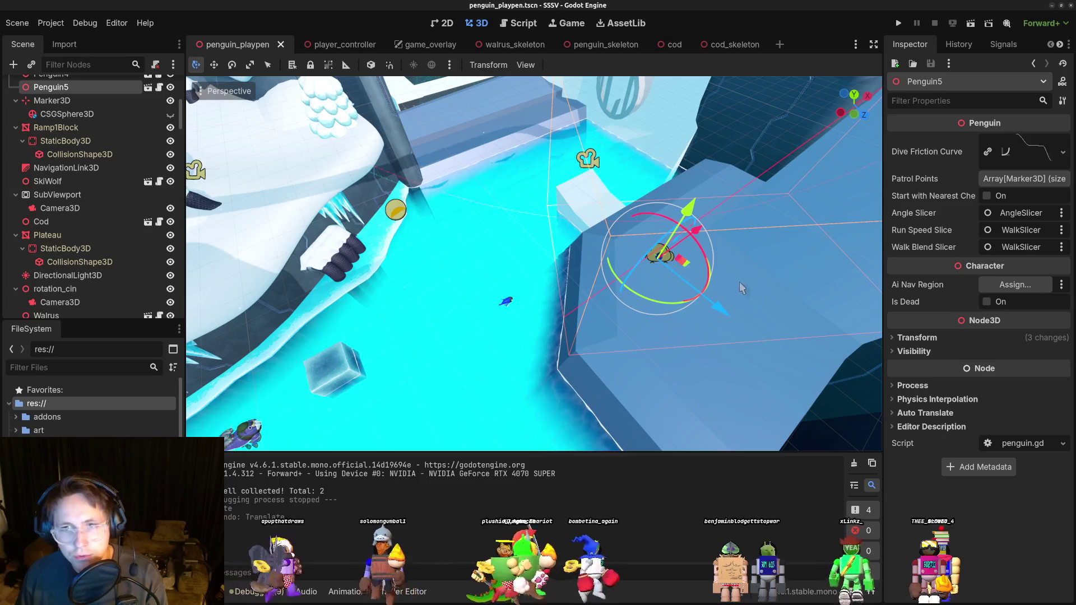
key("f")
left_click_drag(641, 282, 627, 321)
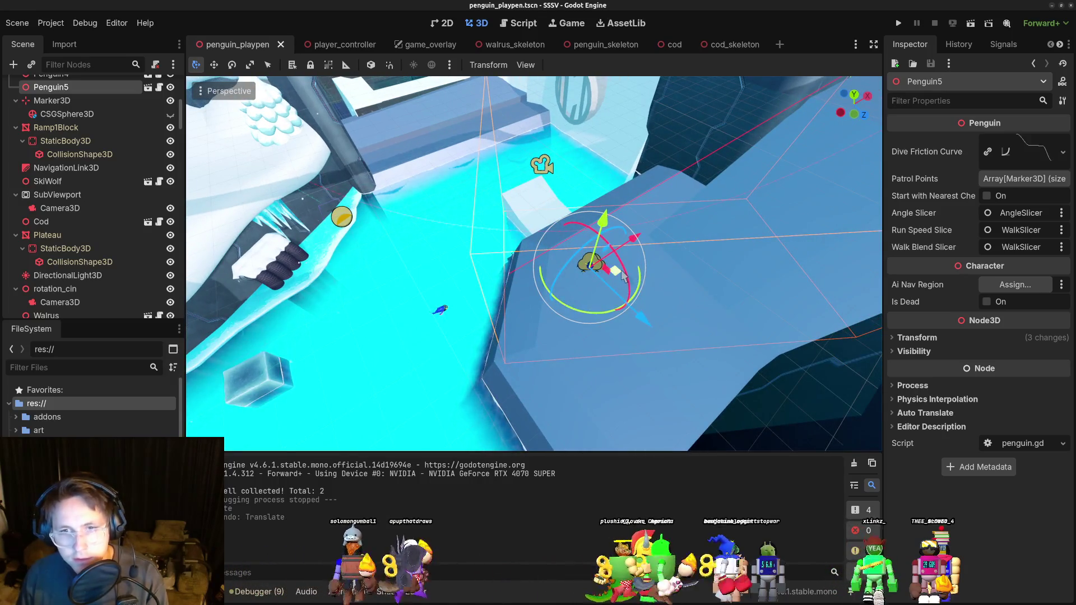
key("ctrl+z")
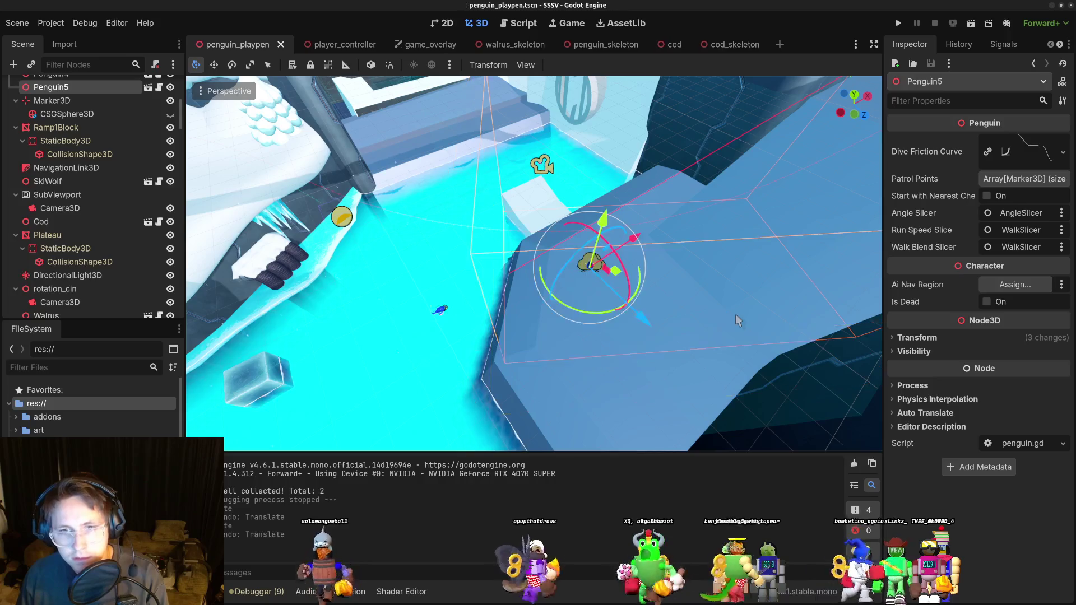
Duplicate Penguin5 into Penguin6 further left, tick Is Dead, save, and launch the game.
scroll(607, 339, "up", 3)
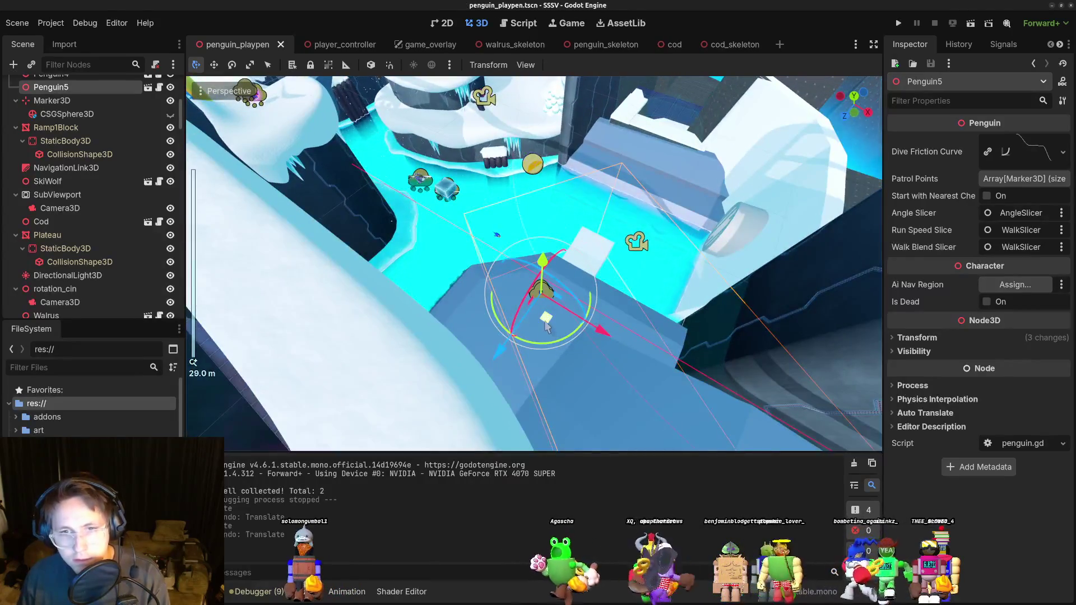
key("ctrl+d")
mouse_move(547, 325)
left_mouse_down()
mouse_move(510, 351)
mouse_move(518, 339)
mouse_move(593, 331)
left_mouse_up()
scroll(578, 344, "up", 4)
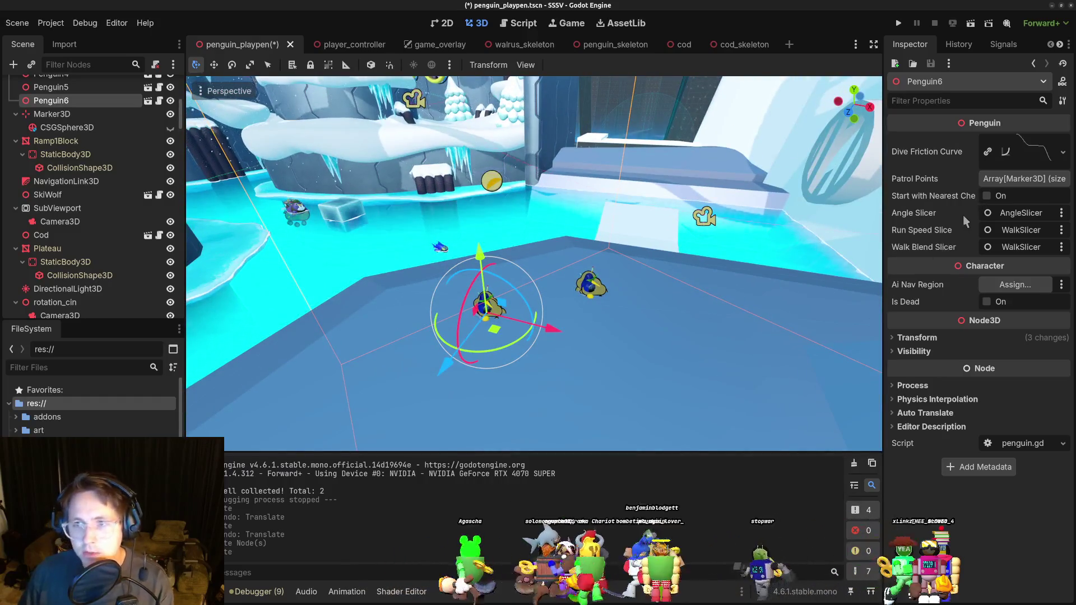
left_click(987, 302)
key("ctrl+s")
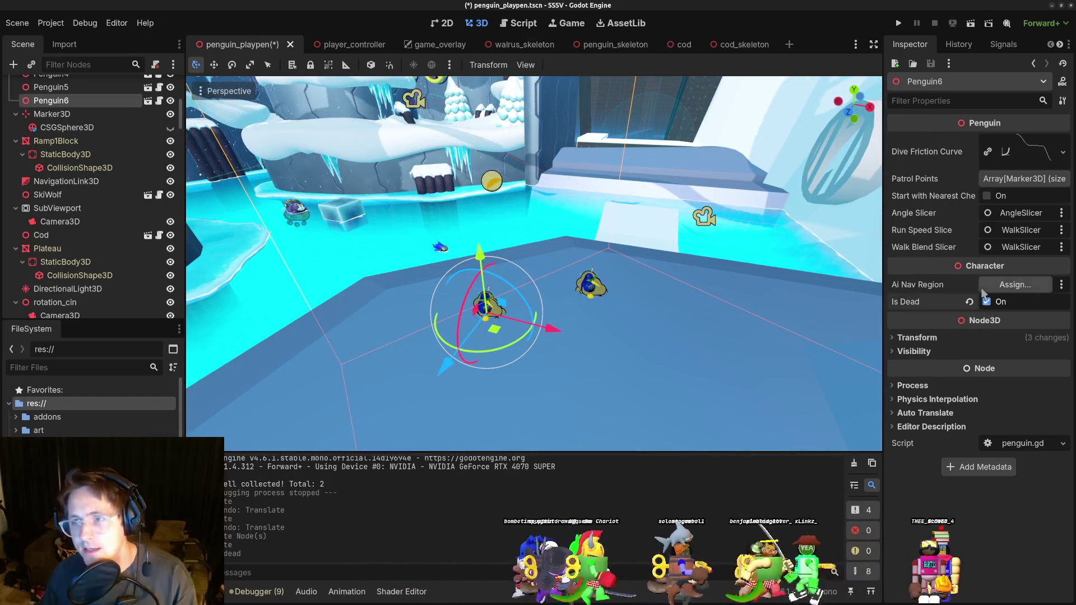
left_click(898, 25)
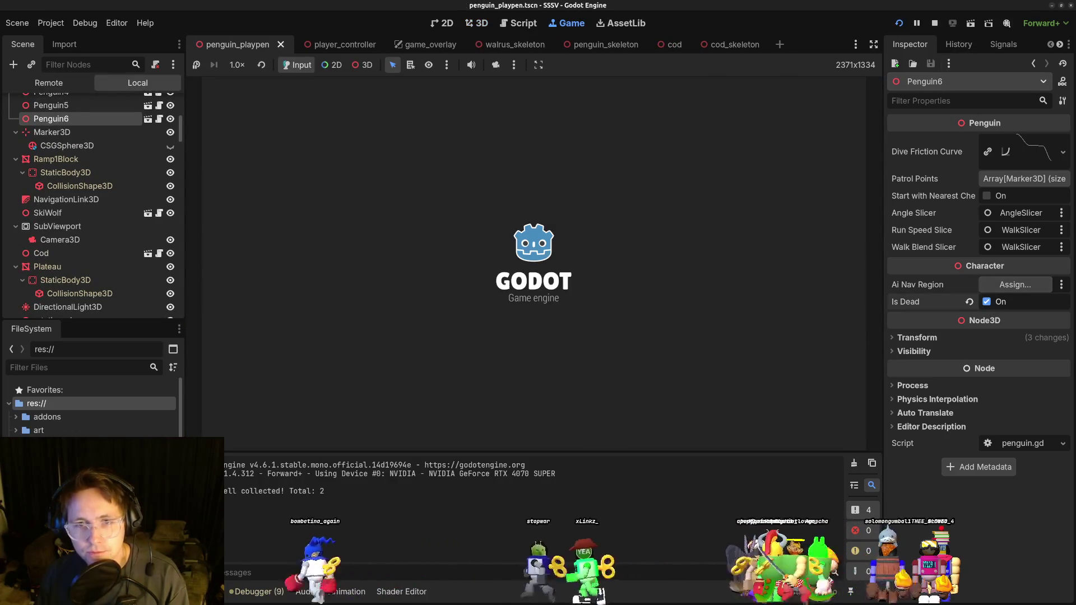
Walk to the dead Penguin6, possess and eject from it, then stop the game and return to VS Code.
key("w")
key("a")
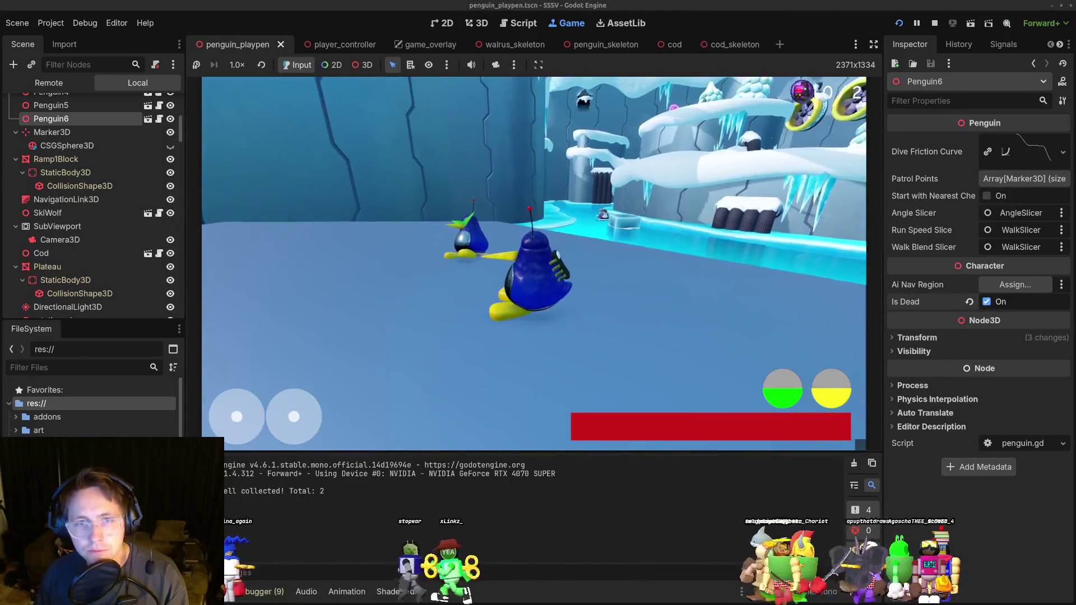
key("w")
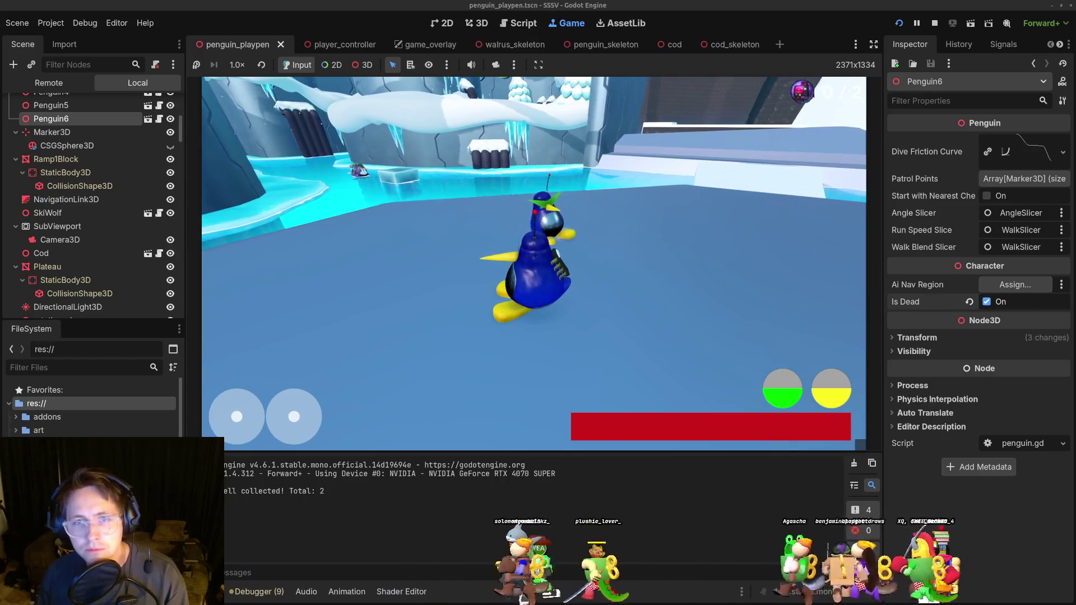
key("w")
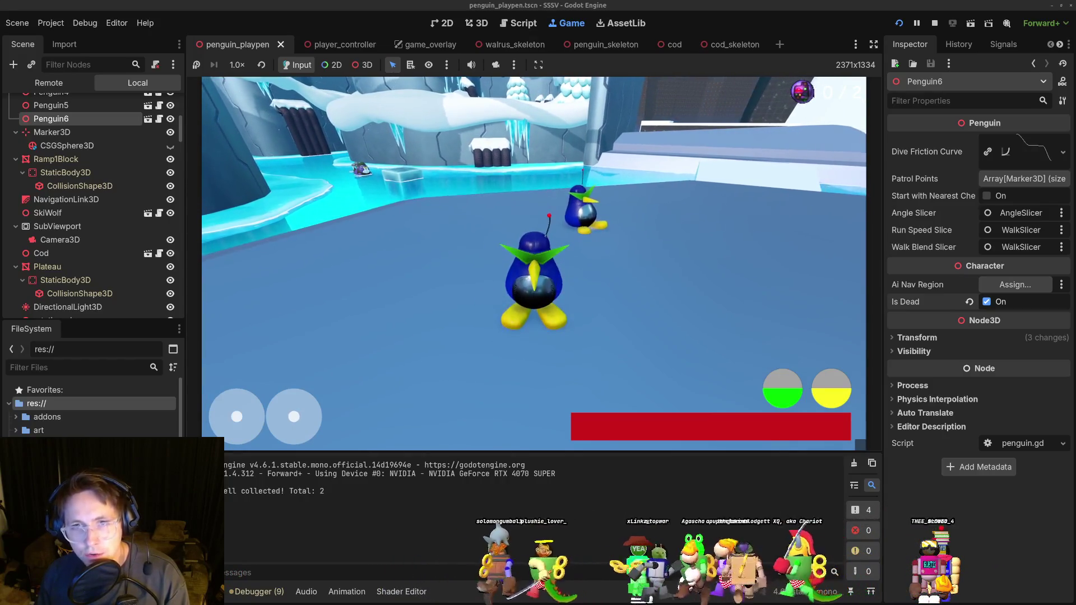
key("a")
key("Right")
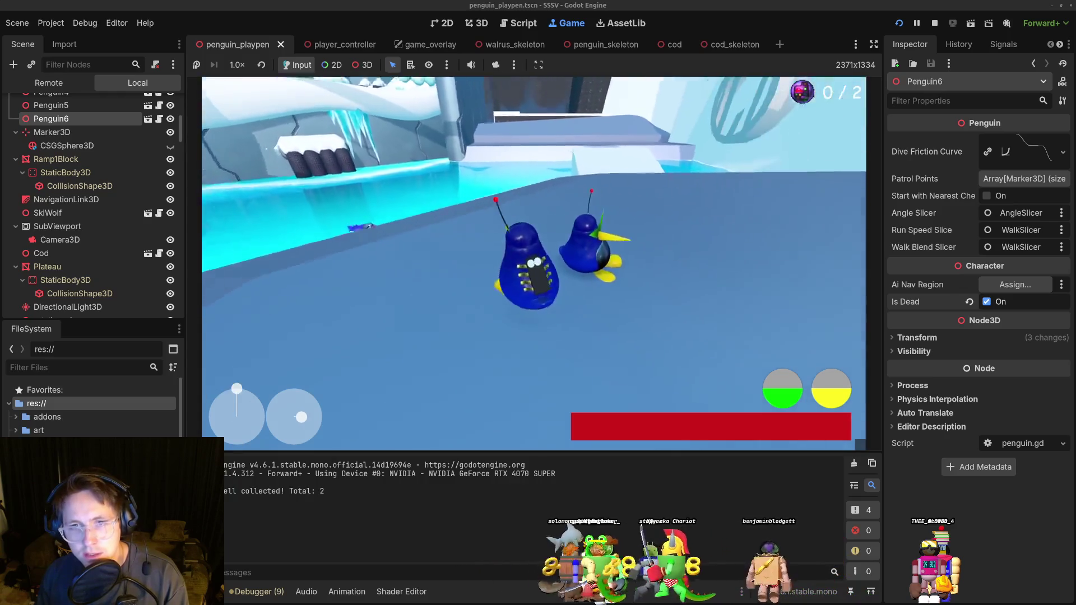
key("w")
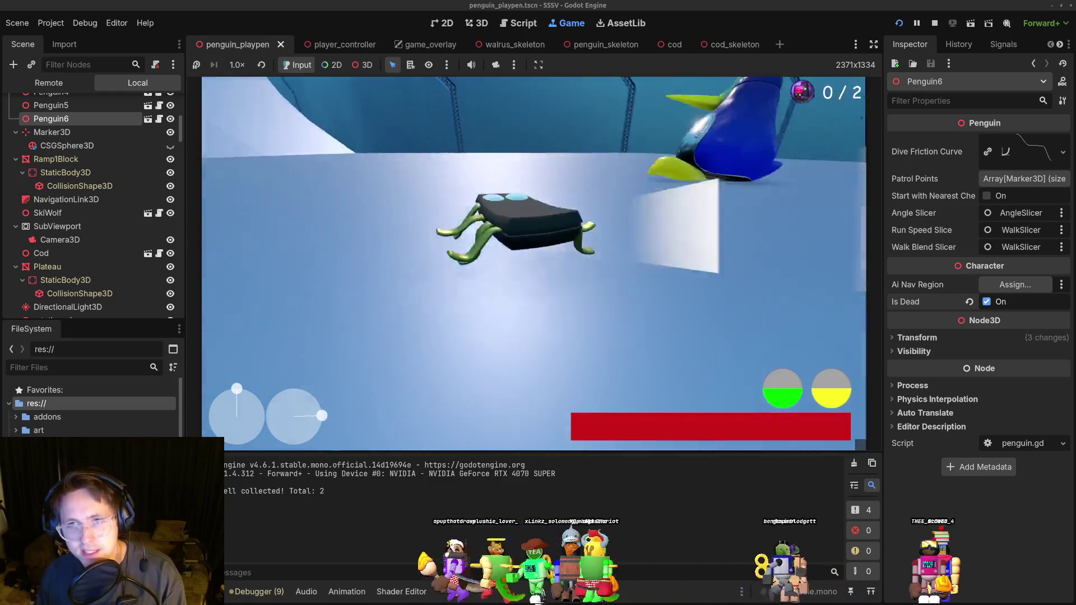
key("F8")
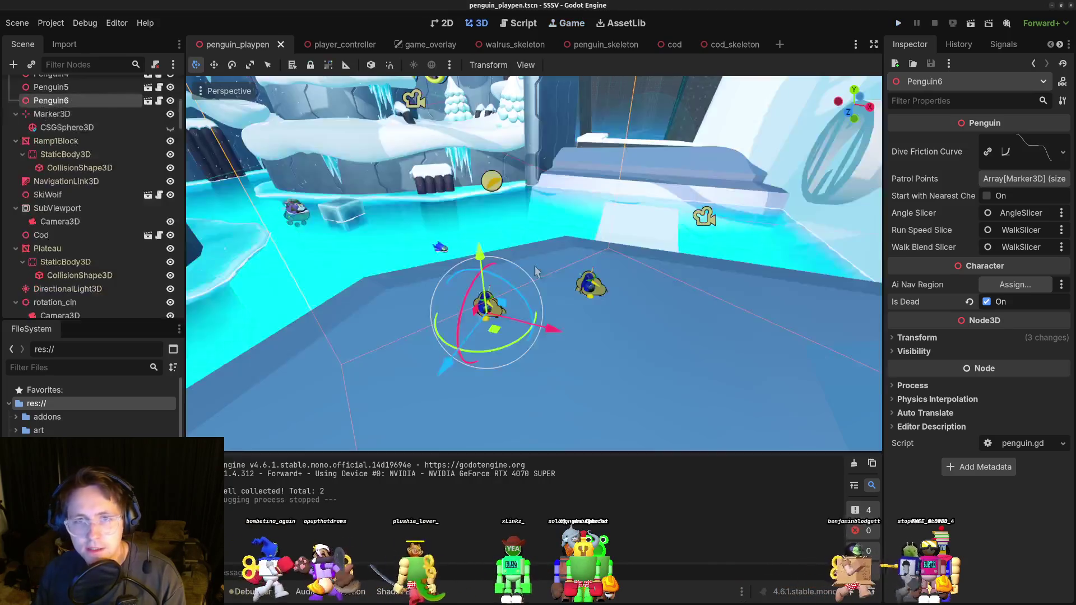
key("alt+Tab")
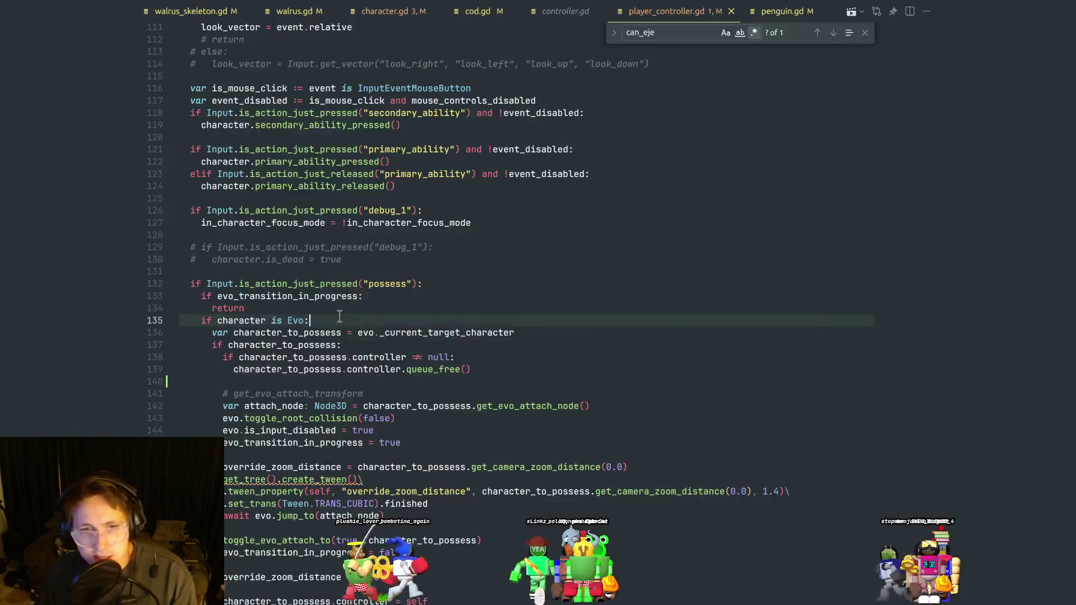
Browse the possession code in player_controller.gd around the attach call and line 129.
left_click(358, 332)
scroll(359, 332, "down", 8)
double_click(374, 286)
scroll(374, 285, "up", 1)
left_click(346, 273)
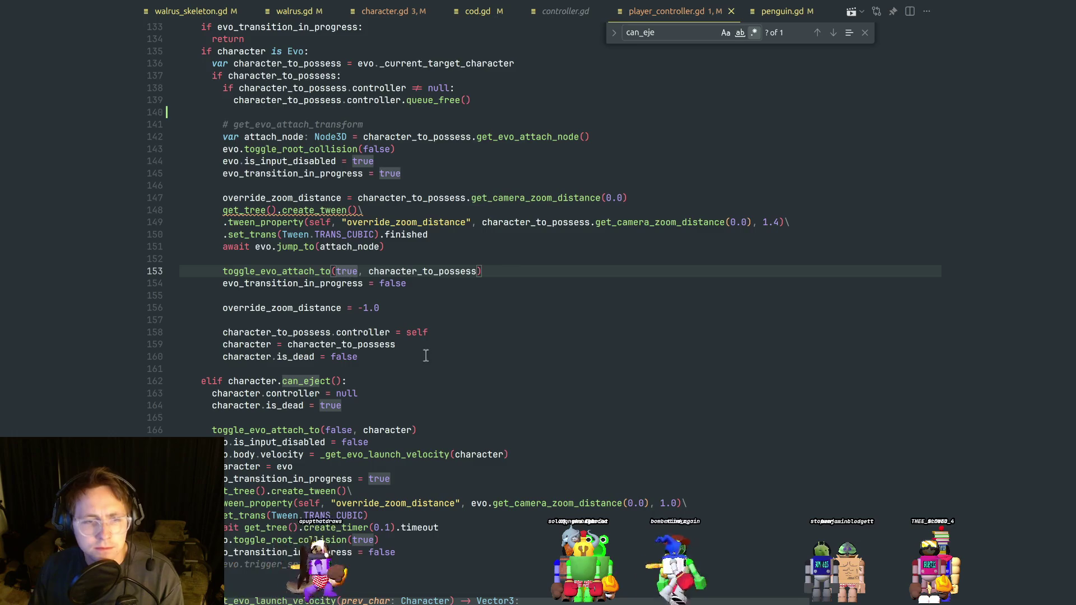
scroll(426, 353, "up", 4)
scroll(426, 352, "up", 4)
left_click(541, 289)
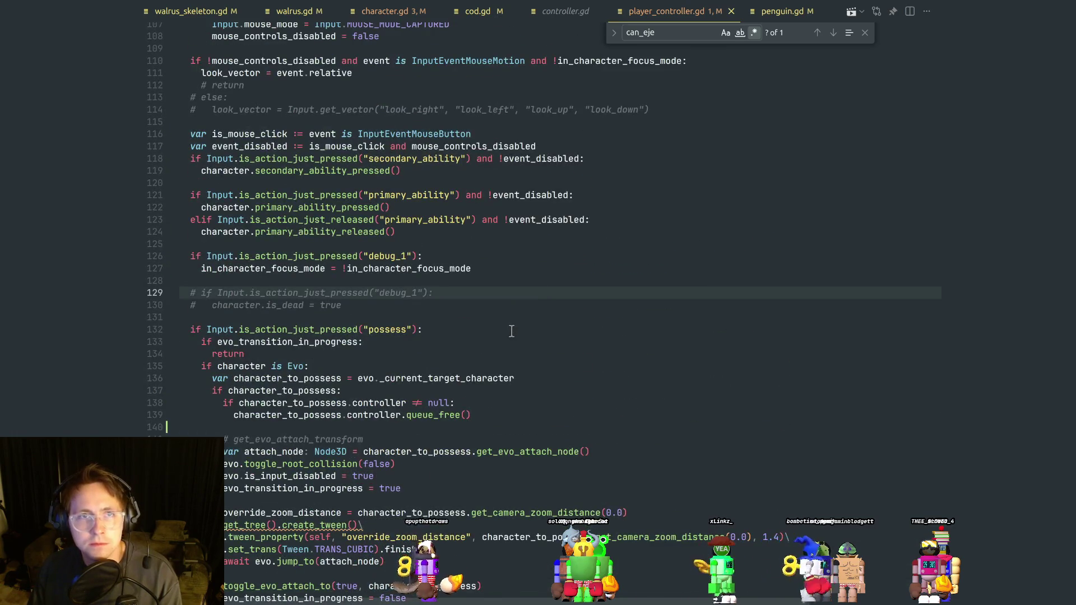
scroll(511, 333, "down", 2)
Open evo.gd with Ctrl+P and select every use of current_ribbon_target.
key("ctrl+p")
type("evo")
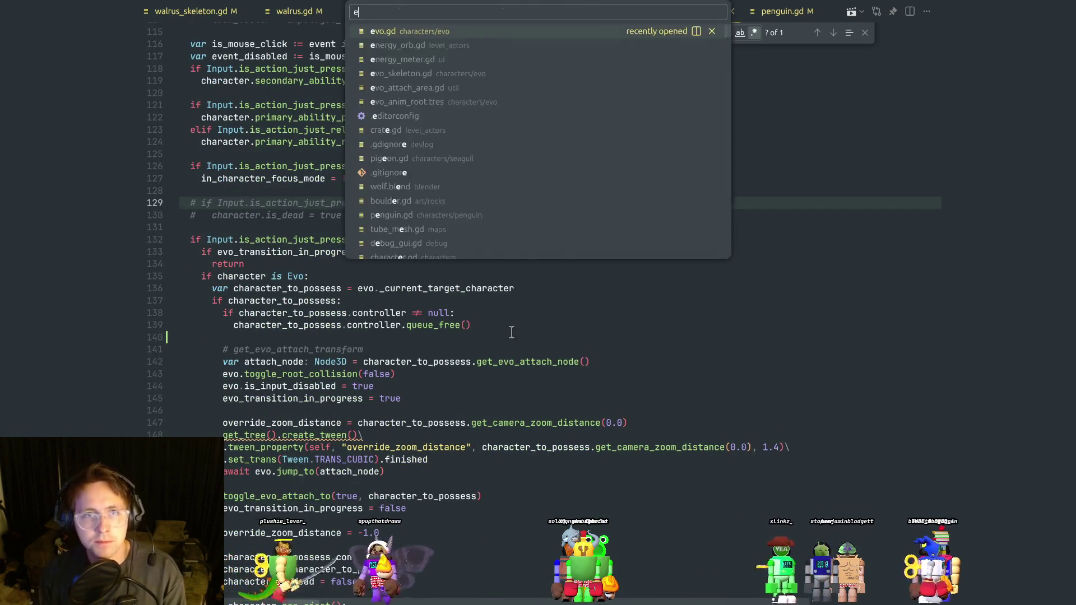
key("Return")
scroll(468, 361, "up", 5)
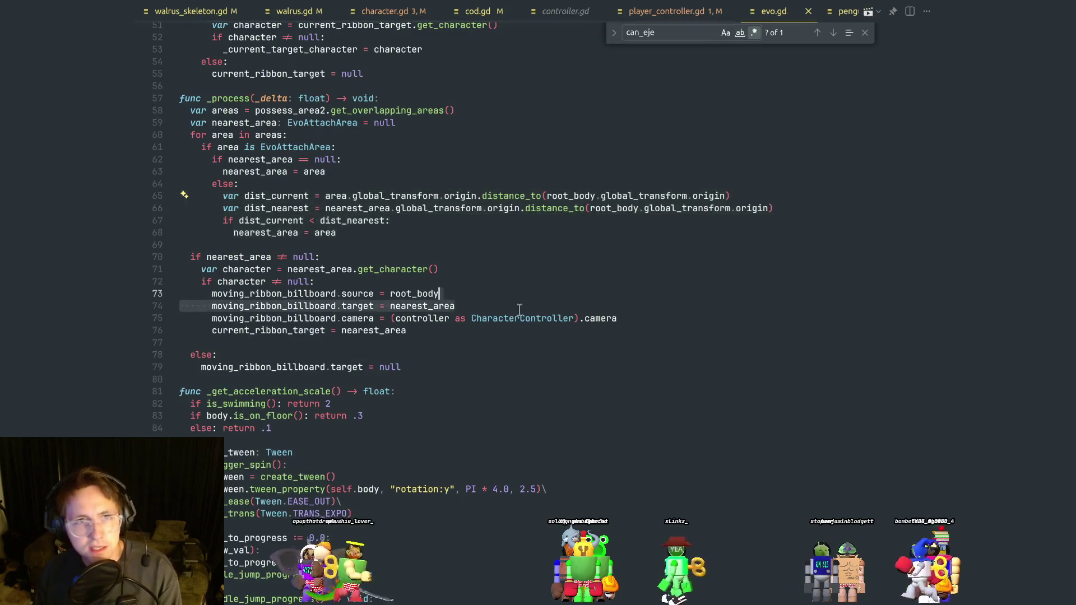
scroll(468, 361, "up", 2)
left_click(258, 247)
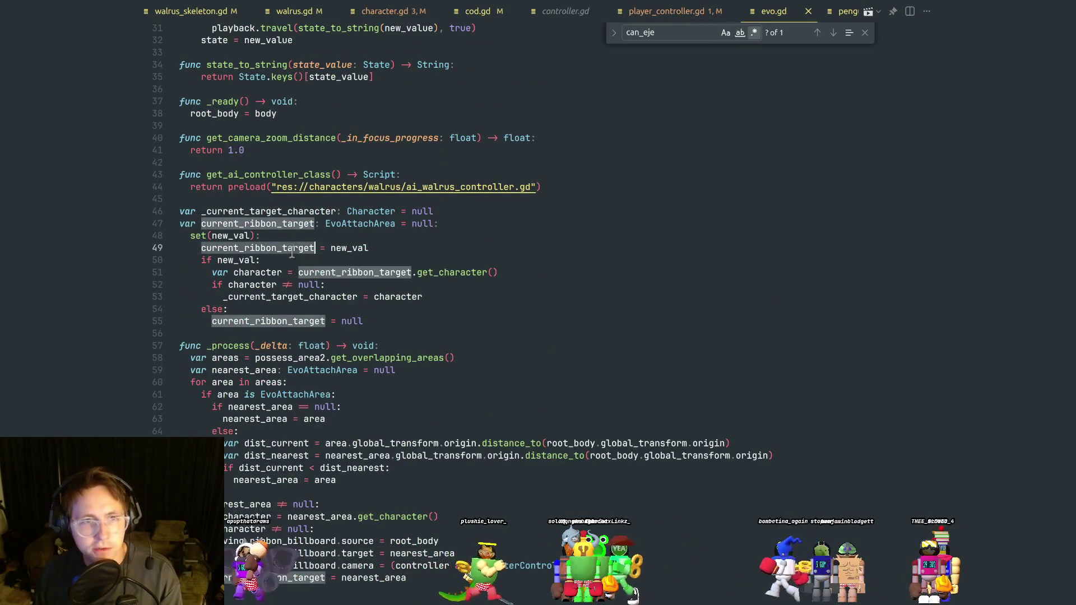
double_click(296, 224)
key("ctrl+shift+l")
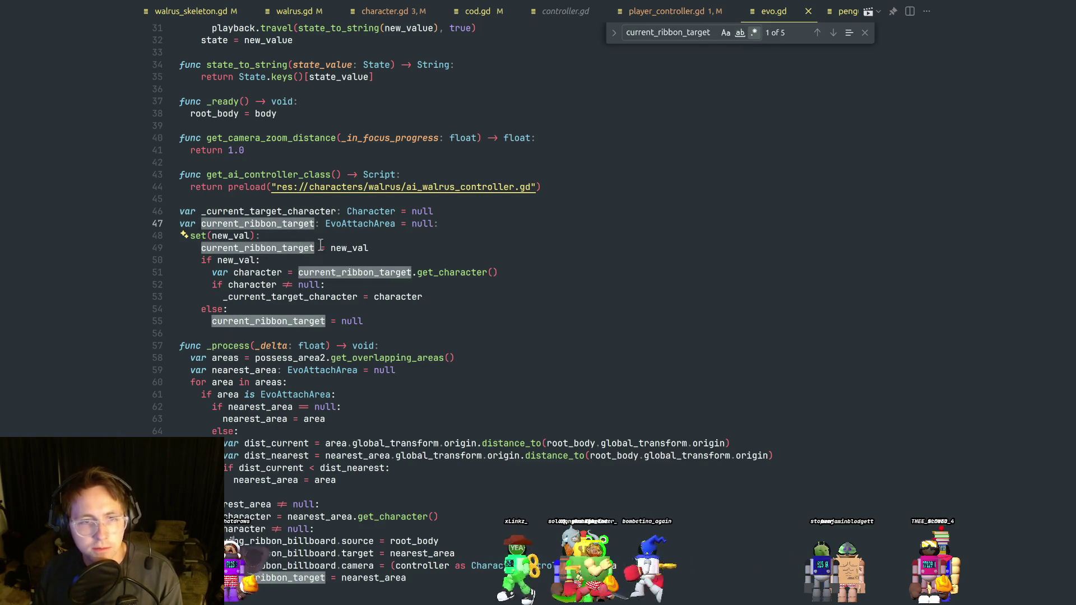
scroll(333, 256, "down", 7)
scroll(315, 241, "up", 1)
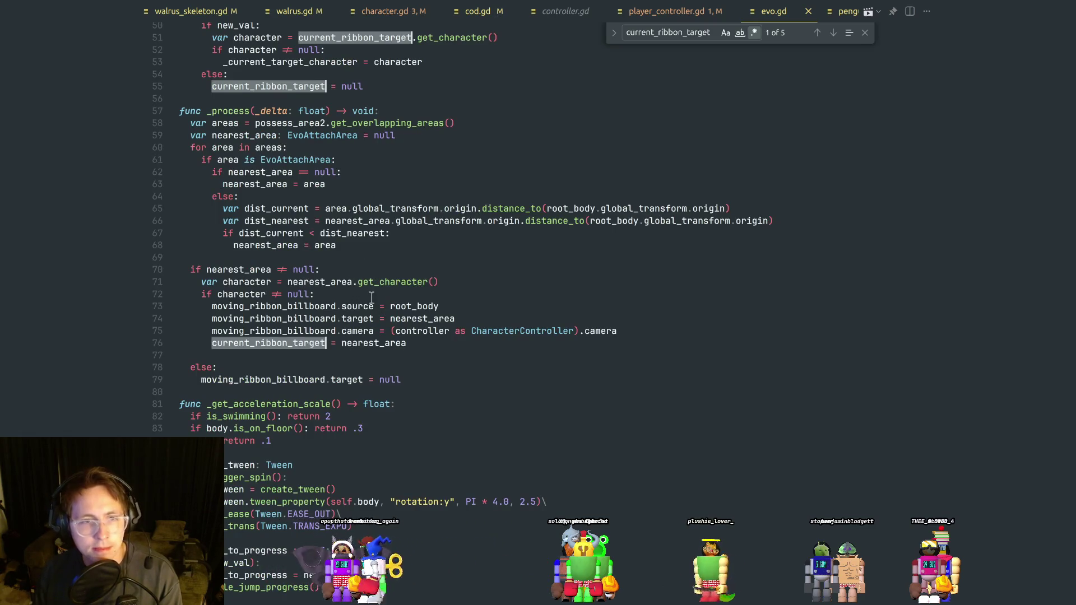
scroll(363, 269, "up", 2)
Review nearest_area, get_overlapping_areas and area uses in _process, ending after the nearest_area declaration.
left_click(354, 337)
mouse_move(346, 350)
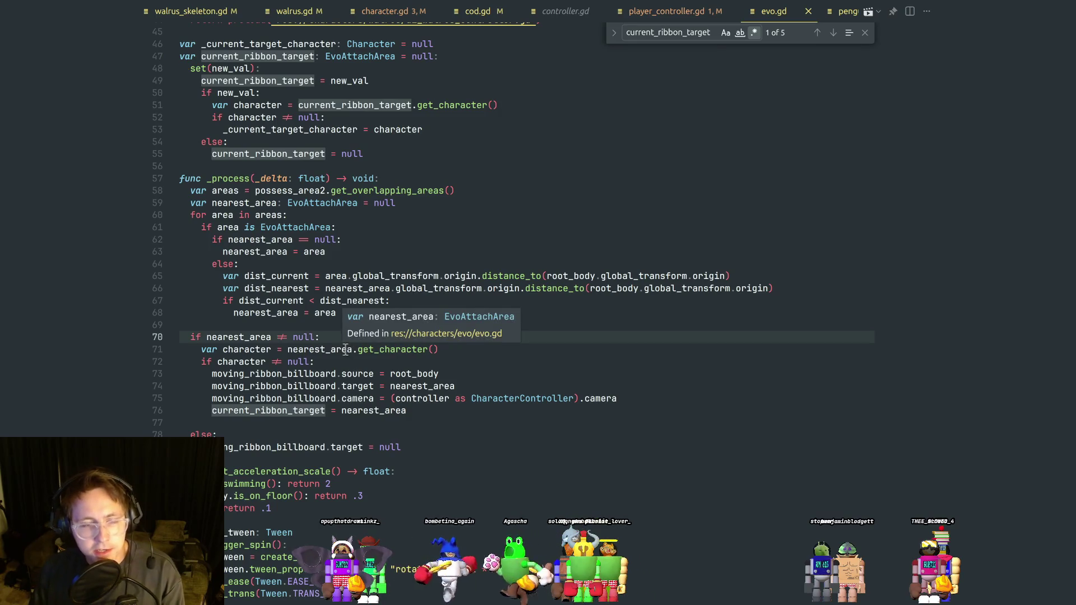
double_click(265, 202)
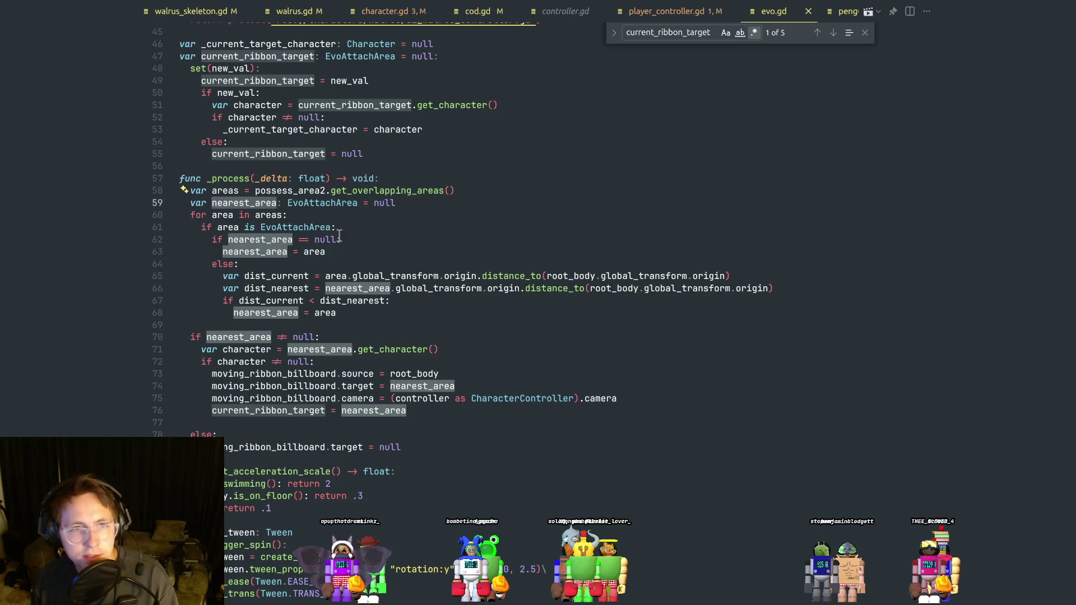
left_click(326, 217)
double_click(366, 192)
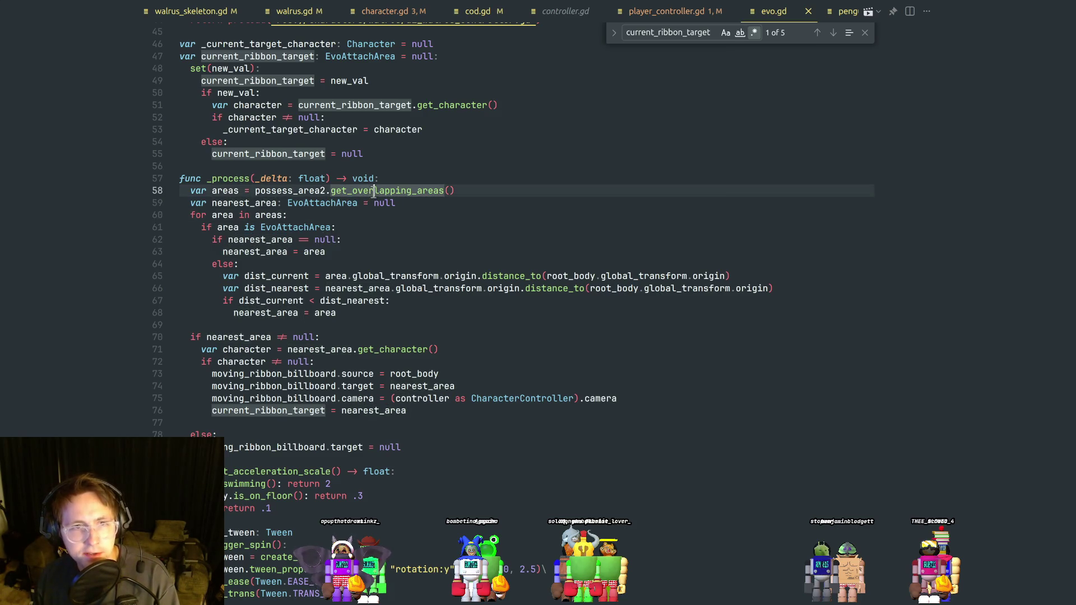
left_click(380, 217)
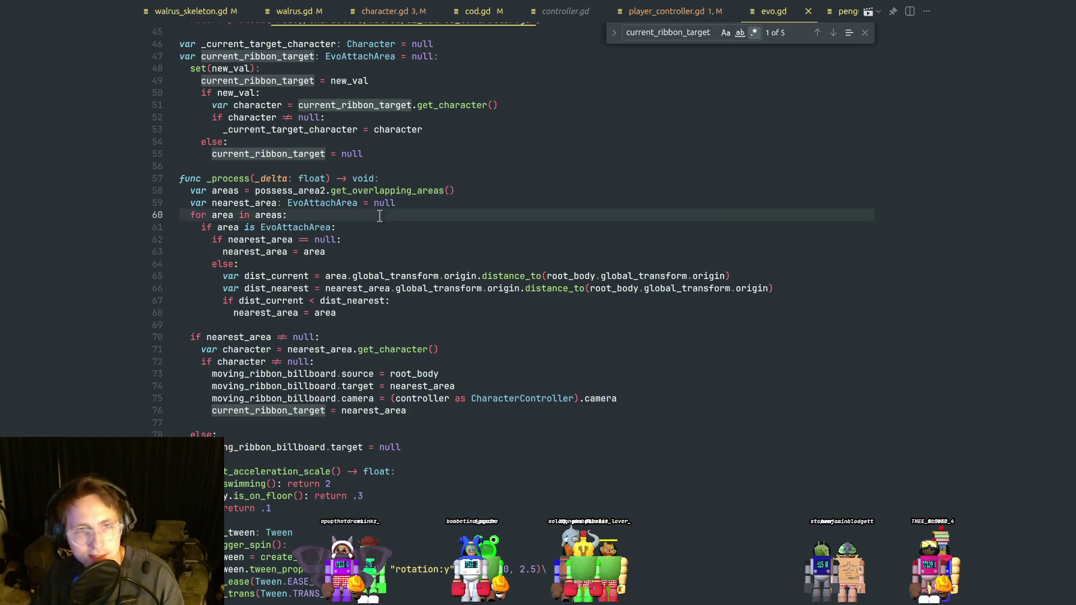
left_click(362, 252)
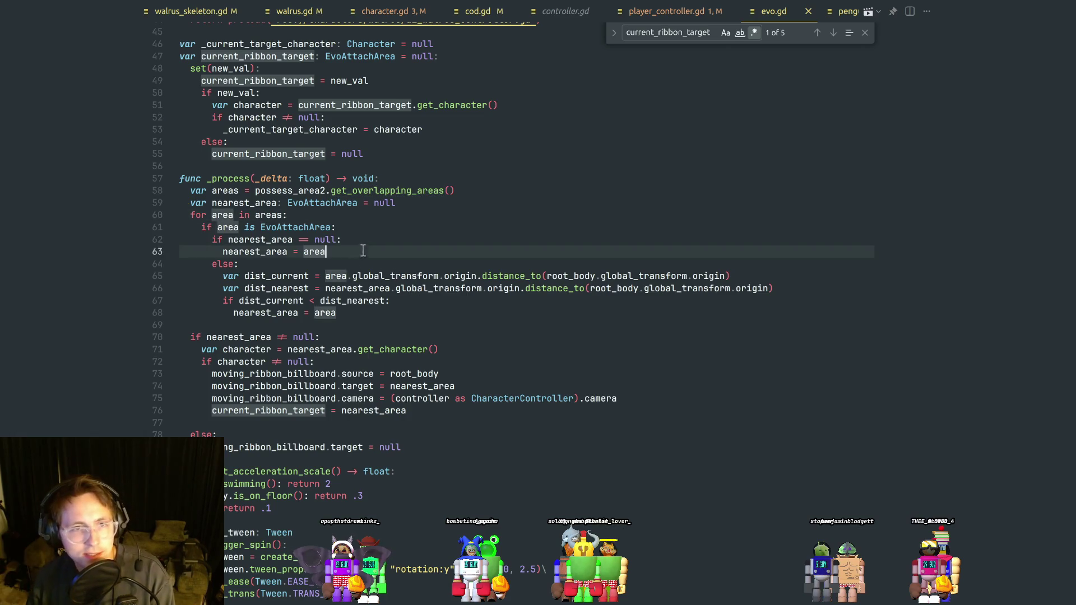
left_click(407, 214)
left_click(430, 203)
Insert print("overlapping areas: ", areas.size()) on new line 60, then switch to Godot.
key("Return")
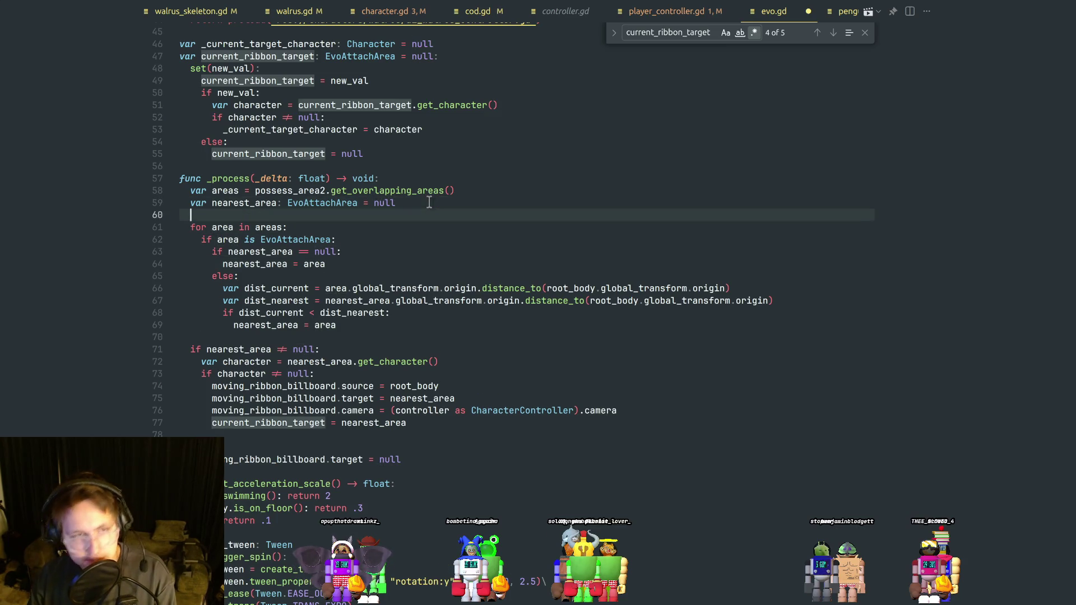
type("print(are")
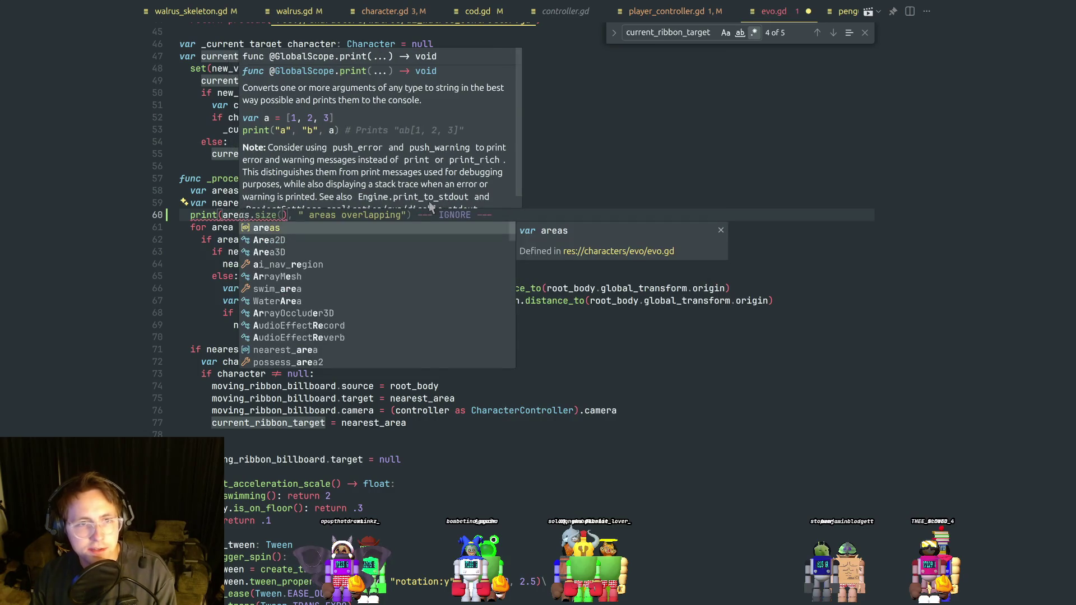
key("BackSpace")
key("BackSpace")
key("BackSpace")
key("Tab")
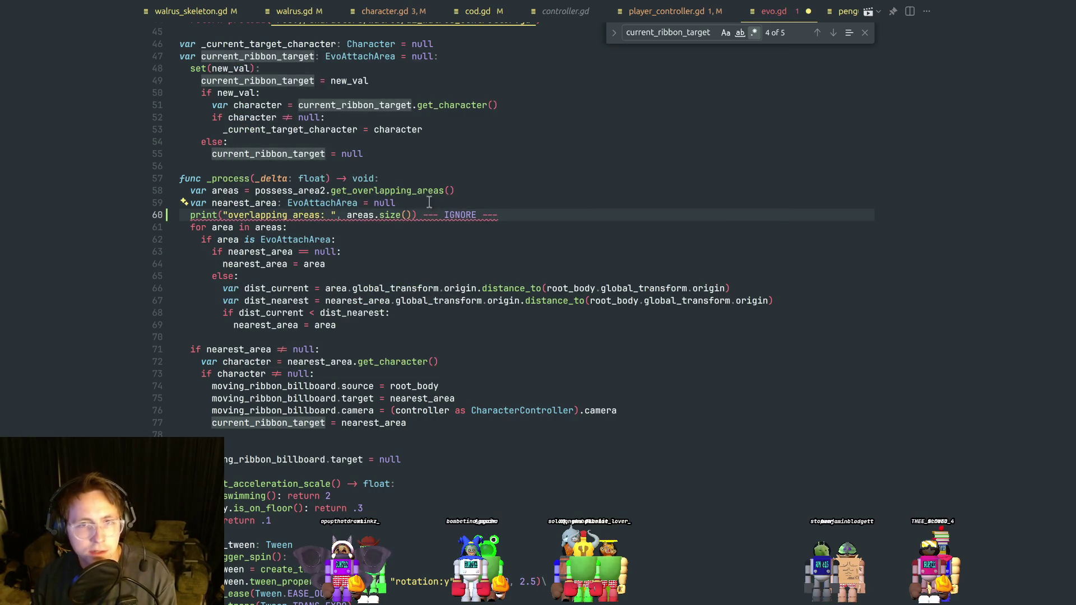
left_click(466, 205)
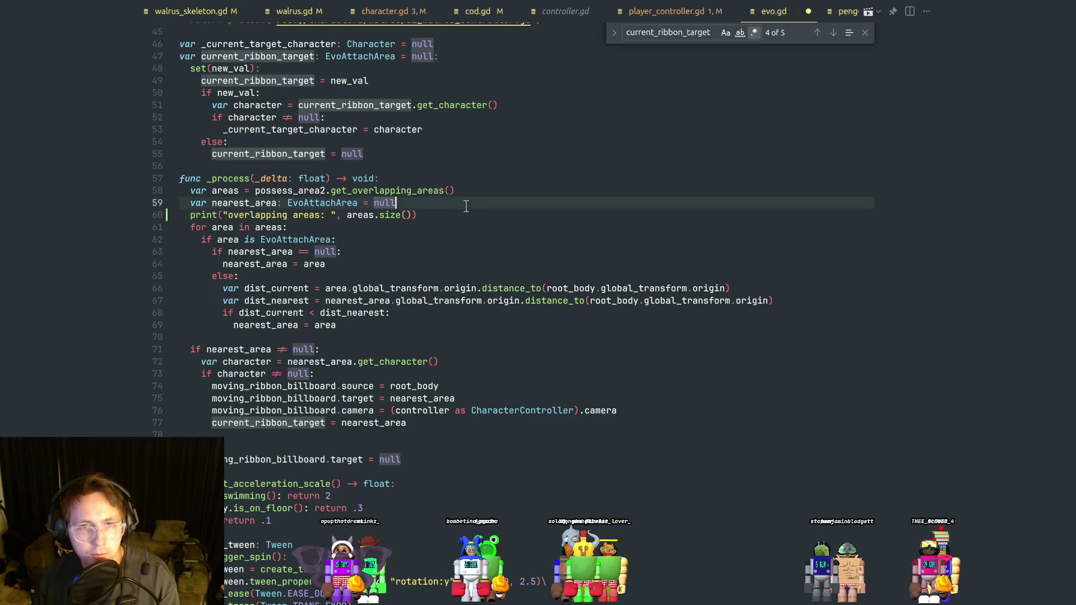
key("alt+Tab")
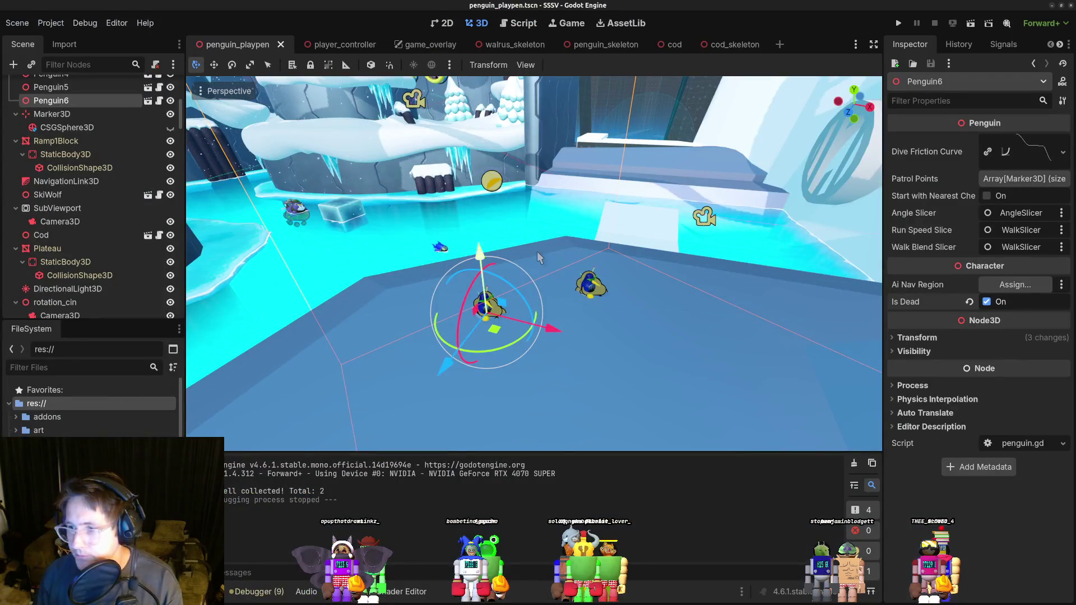
Run the game with F5 and walk near the other penguin, logging overlapping areas counts 1 and 2.
key("F5")
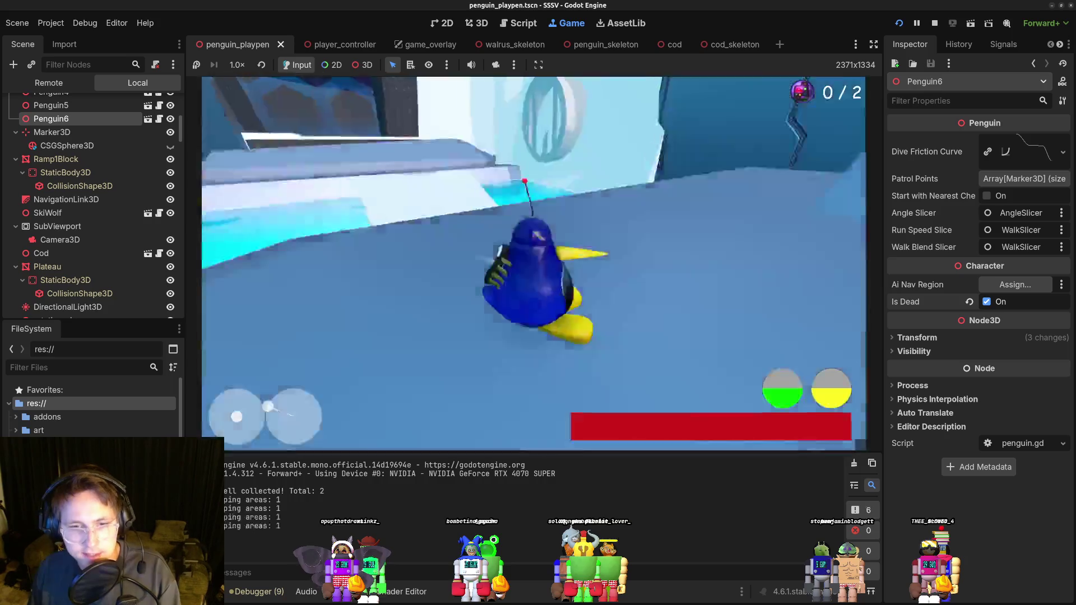
key("w")
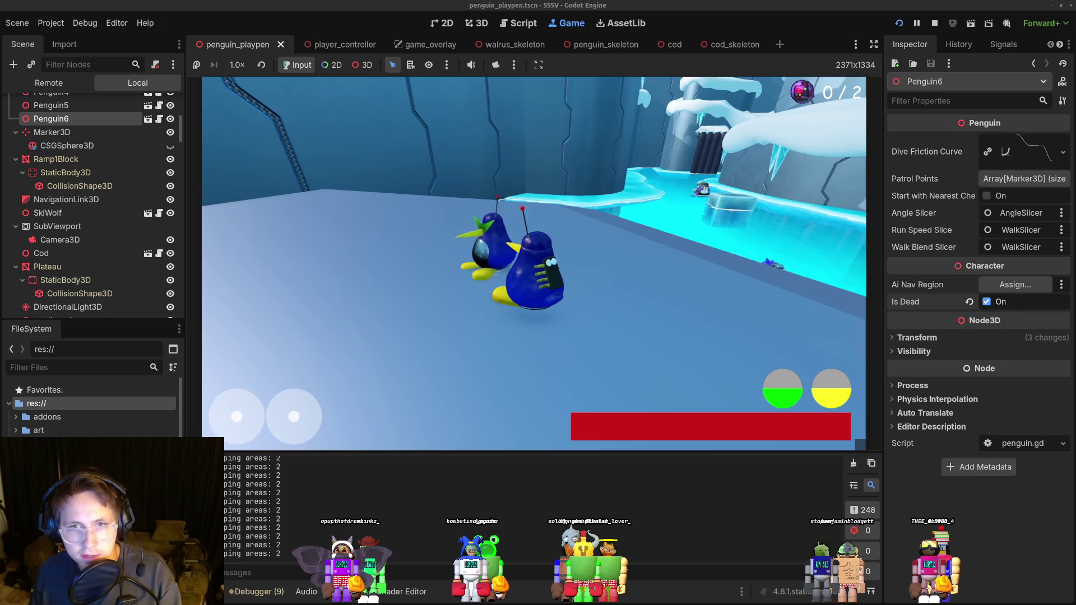
key("s")
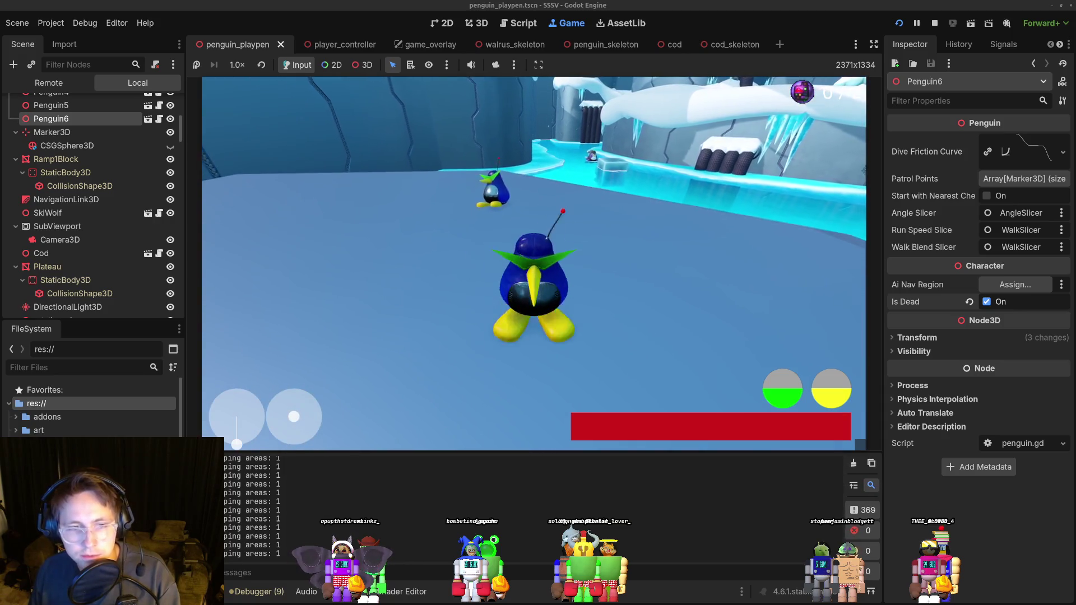
key("w")
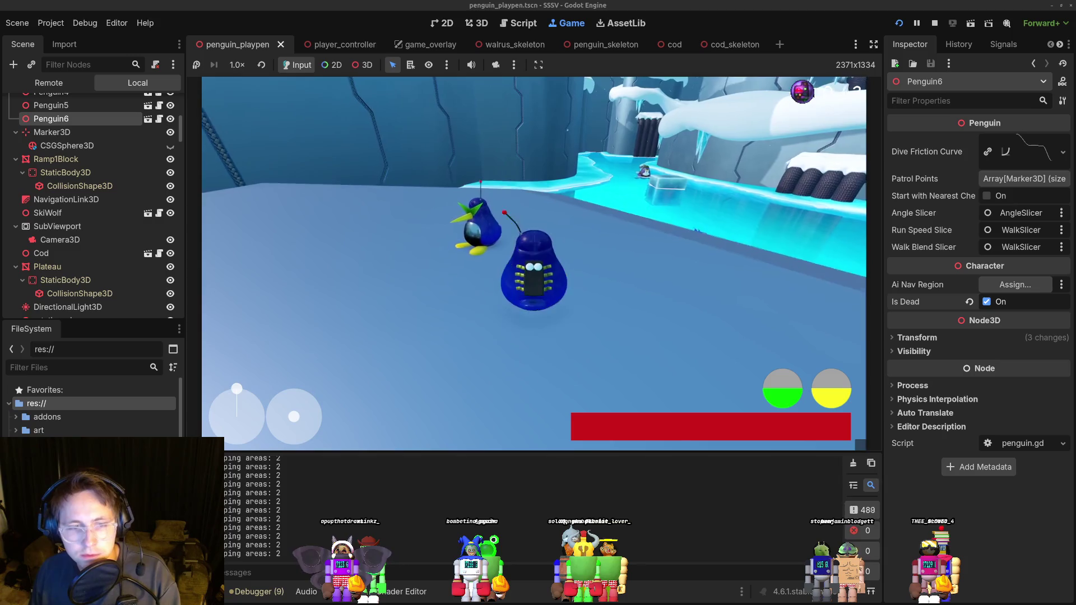
key("F8")
Return to evo.gd and place the caret at the end of line 71.
key("alt+Tab")
left_click(365, 326)
left_click(370, 350)
Add print("nearest area: ", nearest_area) on a new line above the nearest_area check.
double_click(241, 350)
left_click(356, 349)
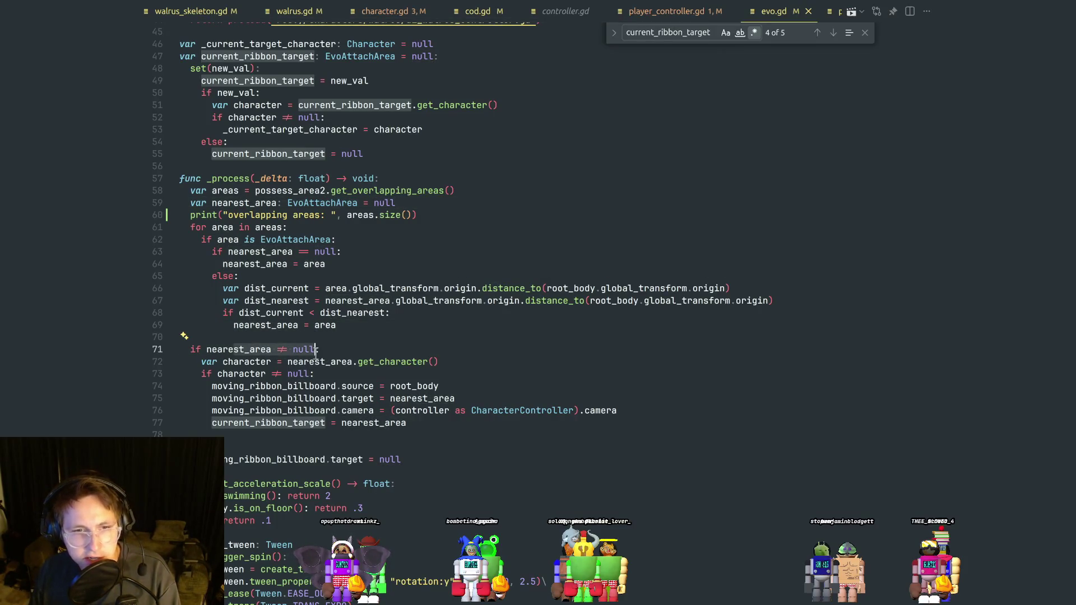
left_click(329, 375)
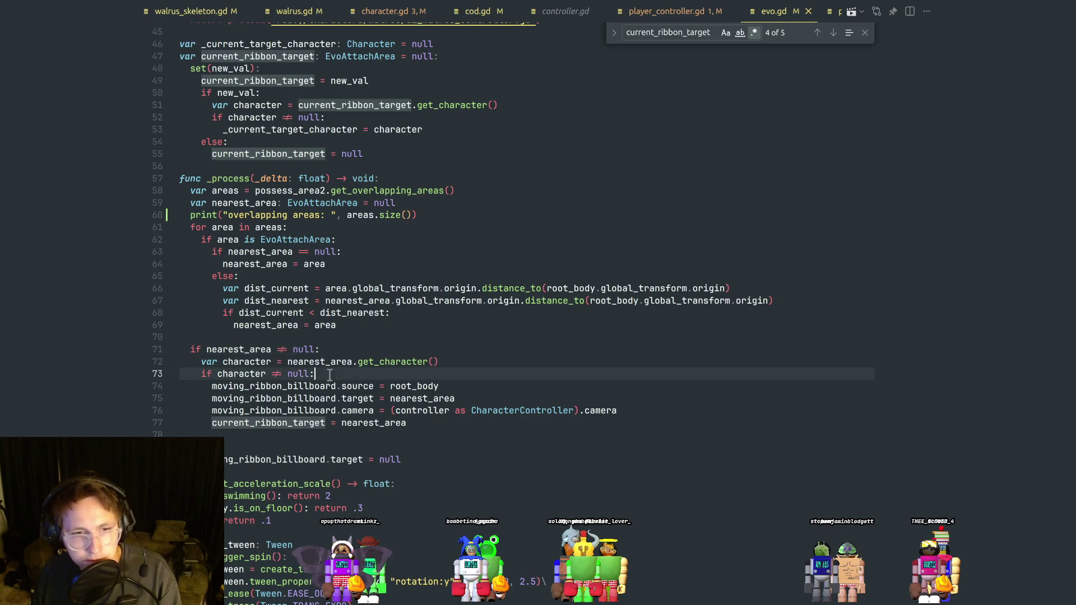
left_click(351, 352)
left_click(334, 374)
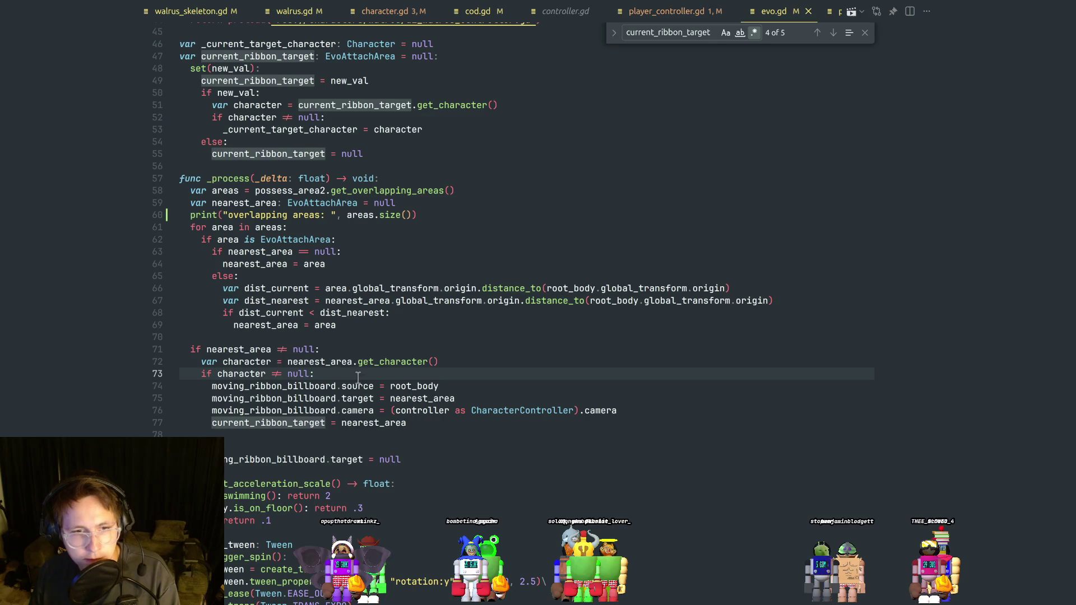
left_click(274, 337)
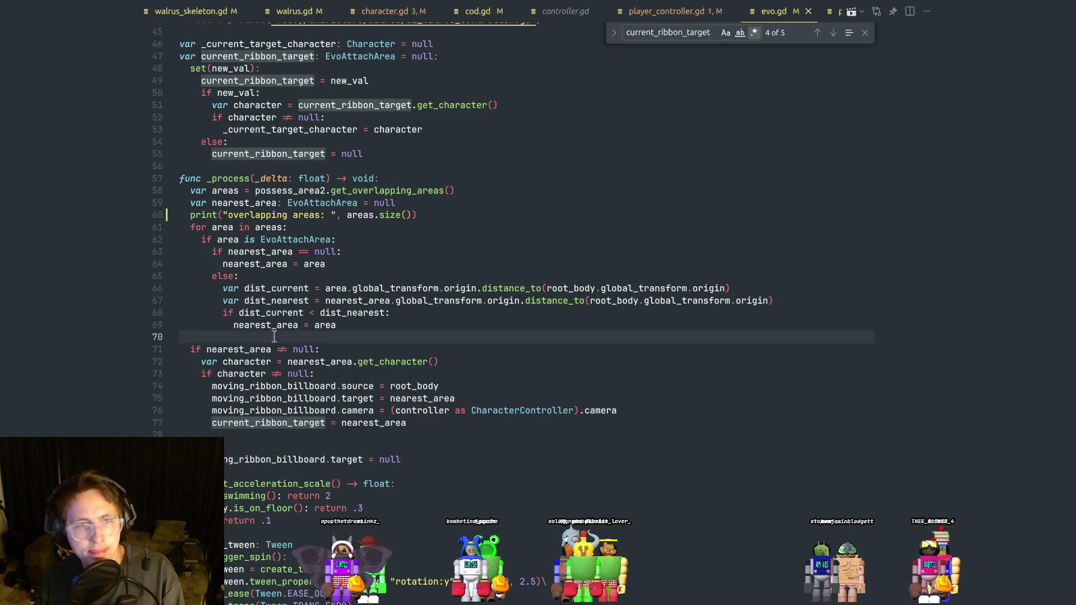
key("Return")
type("print(\"nearest area: \", nearest_area")
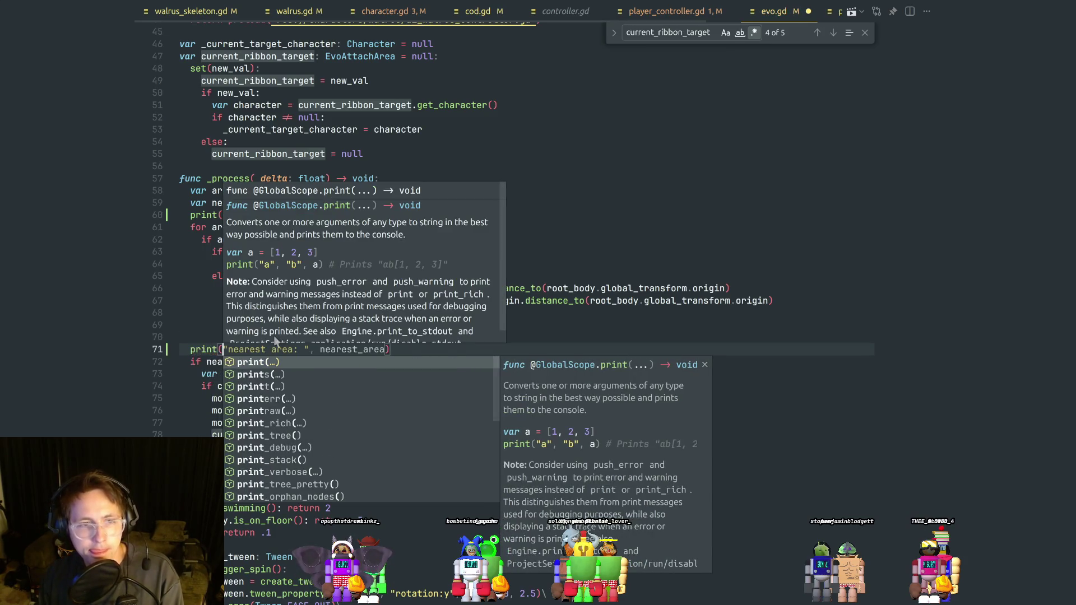
key("Escape")
key("Escape")
left_click(415, 359)
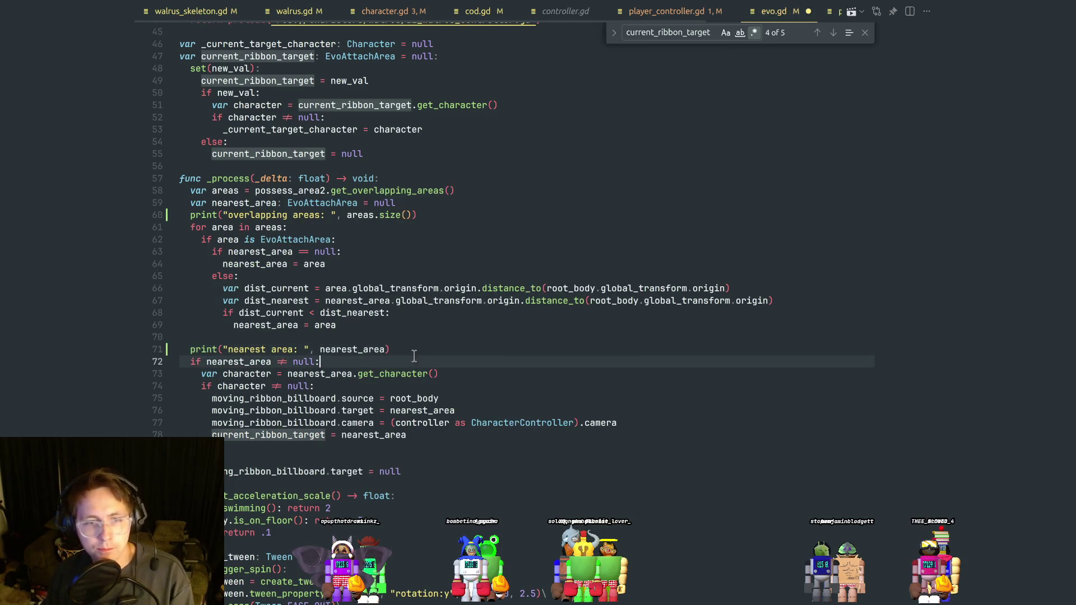
Comment out the overlapping-areas print on line 60 with Ctrl+/ and switch back to Godot.
key("alt+Tab")
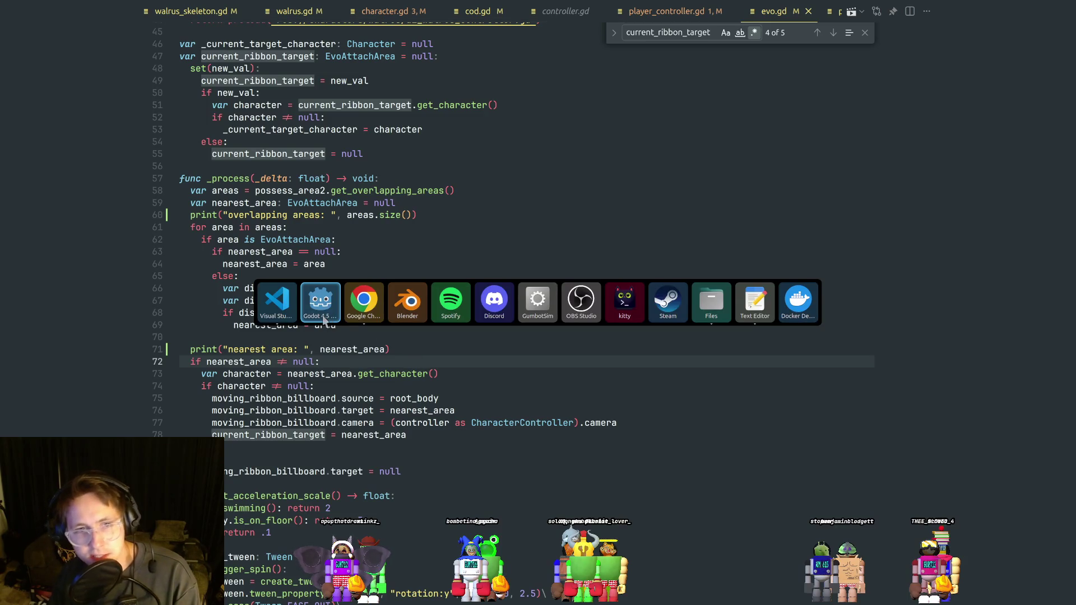
left_click(324, 318)
key("alt+Tab")
left_click(331, 215)
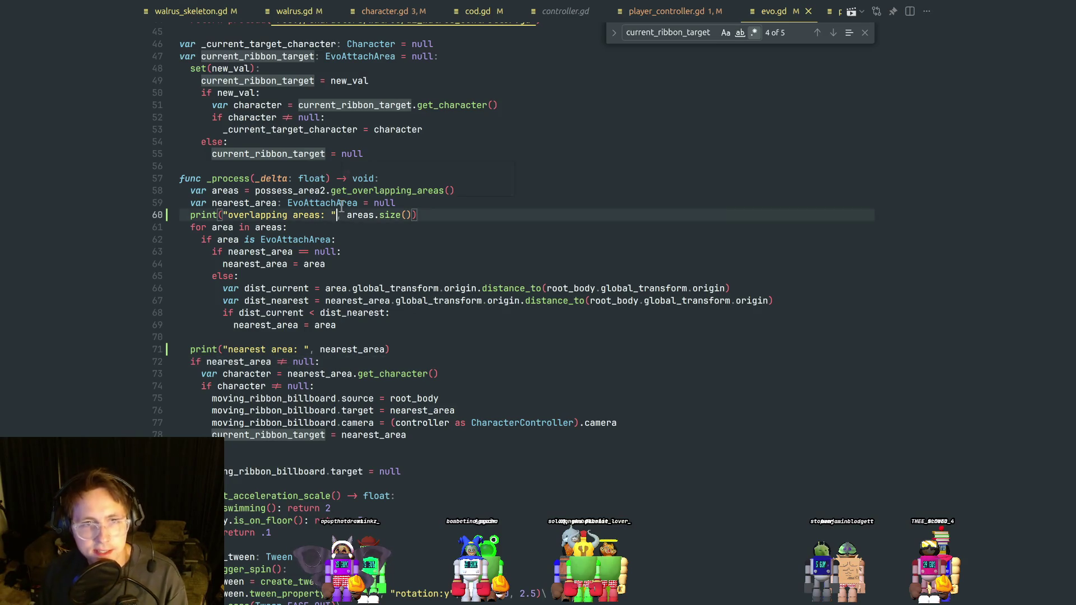
key("ctrl+slash")
key("alt+Tab")
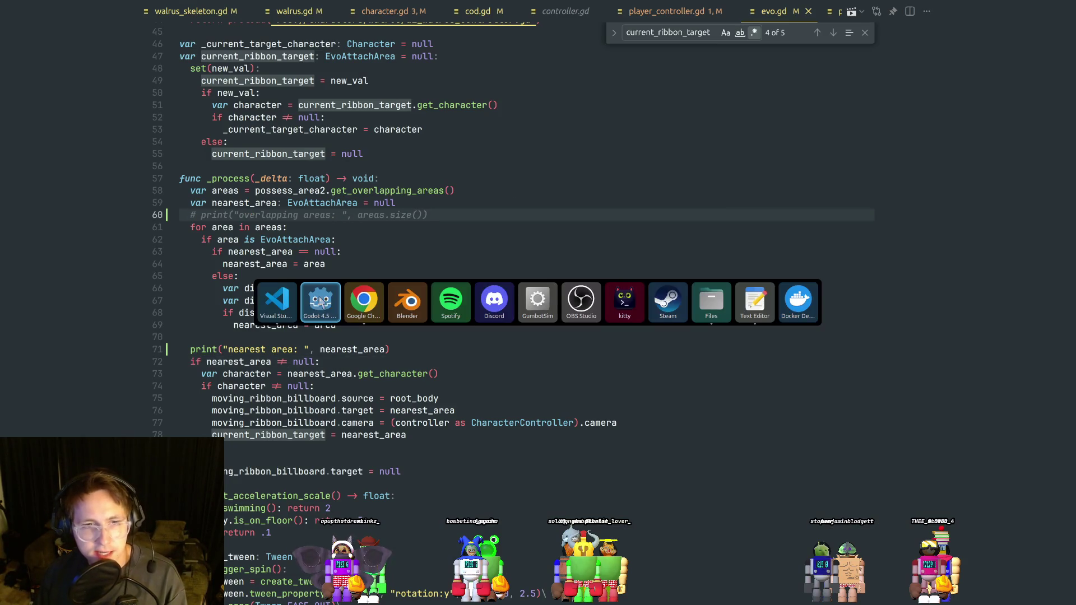
left_click(441, 266)
key("alt+Tab")
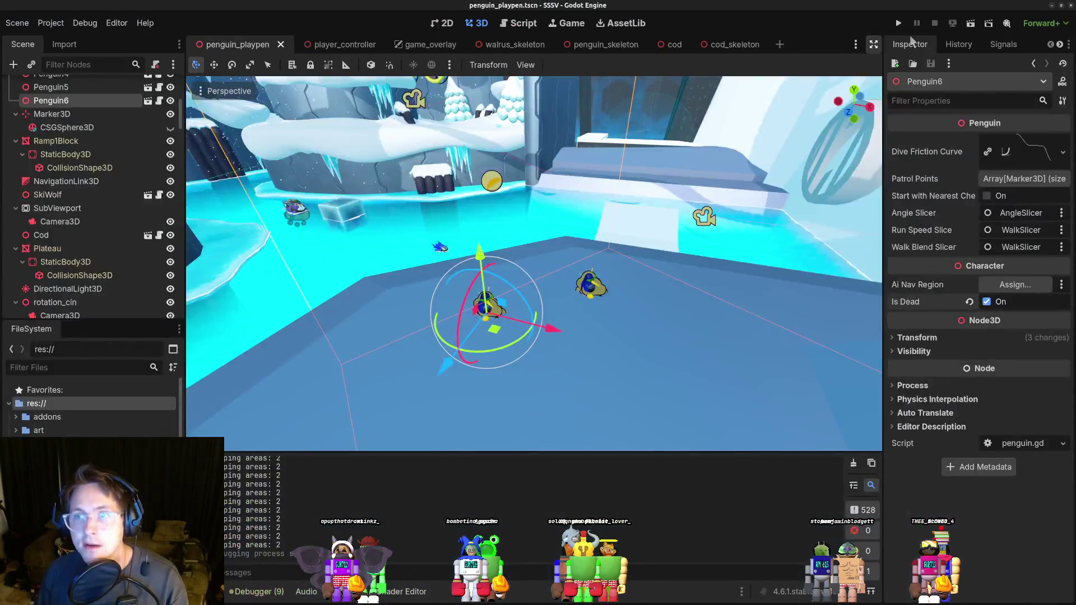
Run the project, see evo_attach_area printed as nearest area, then stop and return to the code editor.
left_click(900, 23)
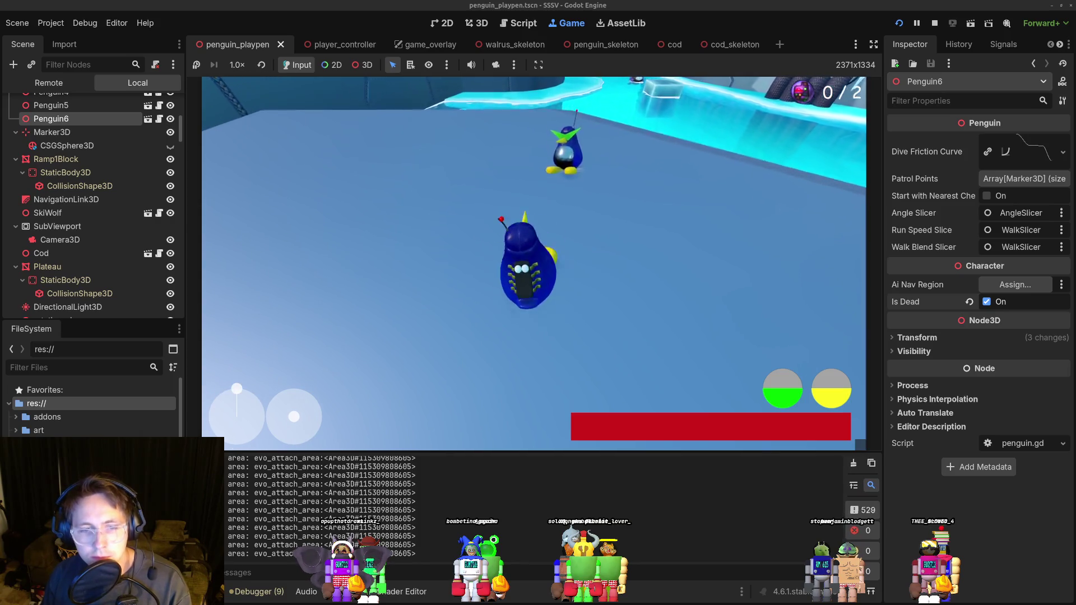
key("F8")
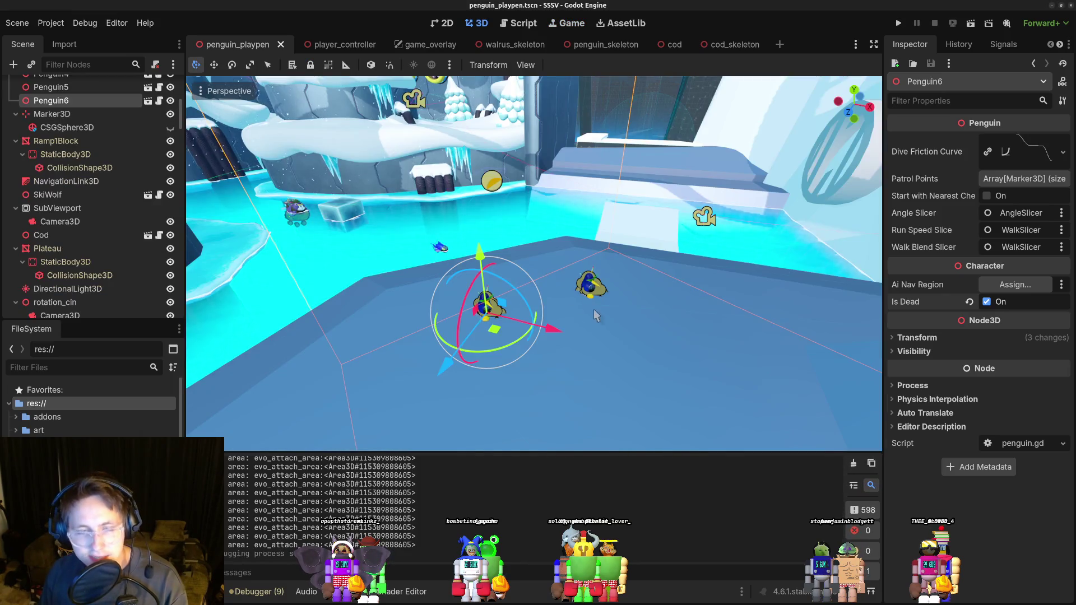
key("alt+Tab")
In evo.gd, review the possess_area2 overlapping-areas loop and append .name to nearest_area on line 71.
left_click(444, 334)
scroll(437, 335, "down", 1)
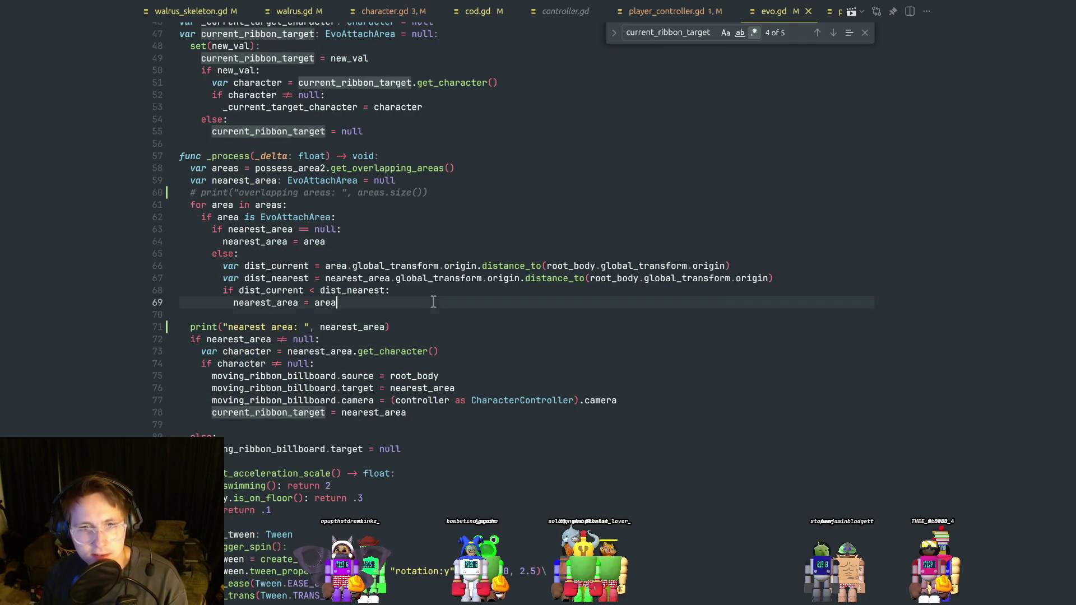
left_click(384, 244)
scroll(383, 244, "up", 2)
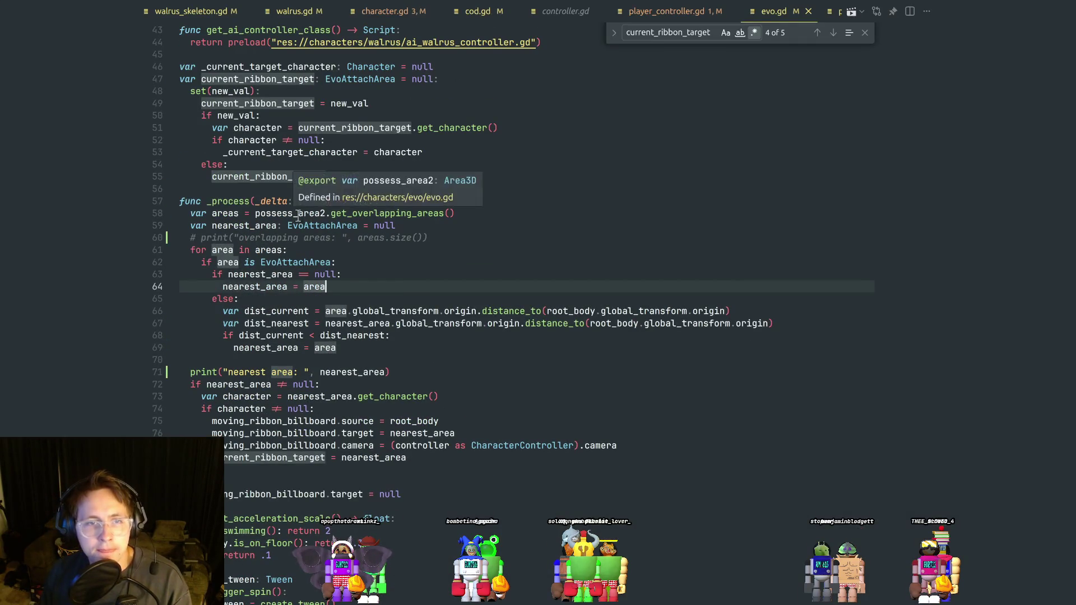
double_click(298, 216)
double_click(372, 214)
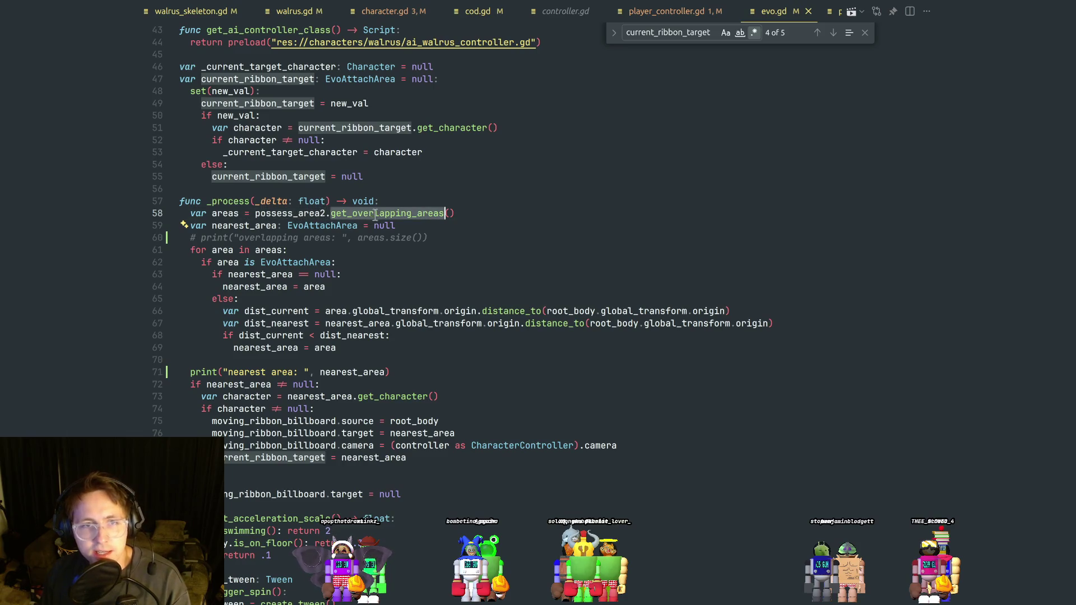
left_click(366, 254)
left_click(425, 227)
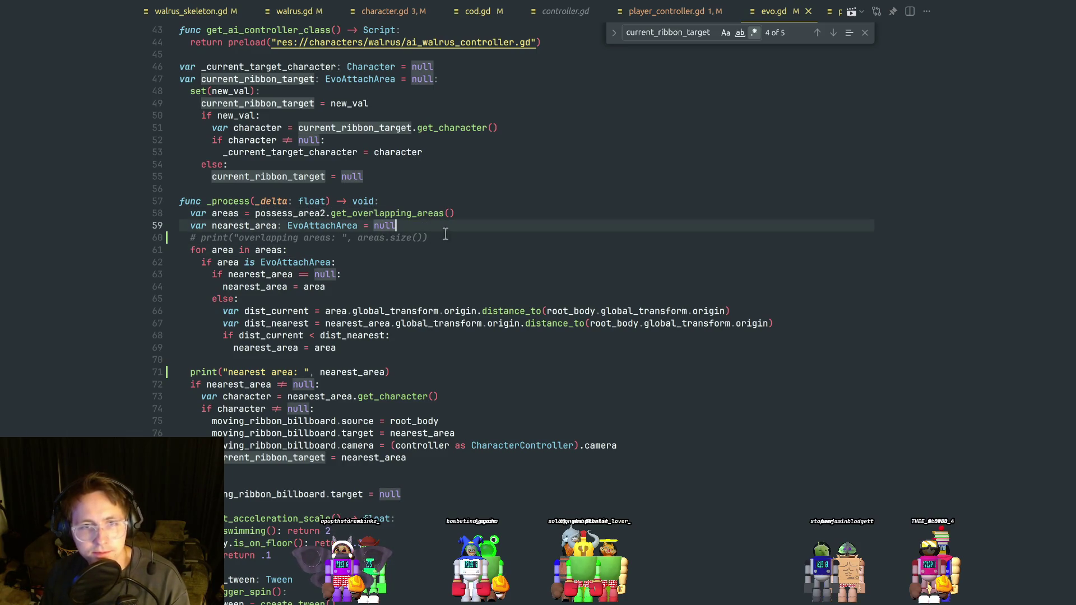
left_click(381, 372)
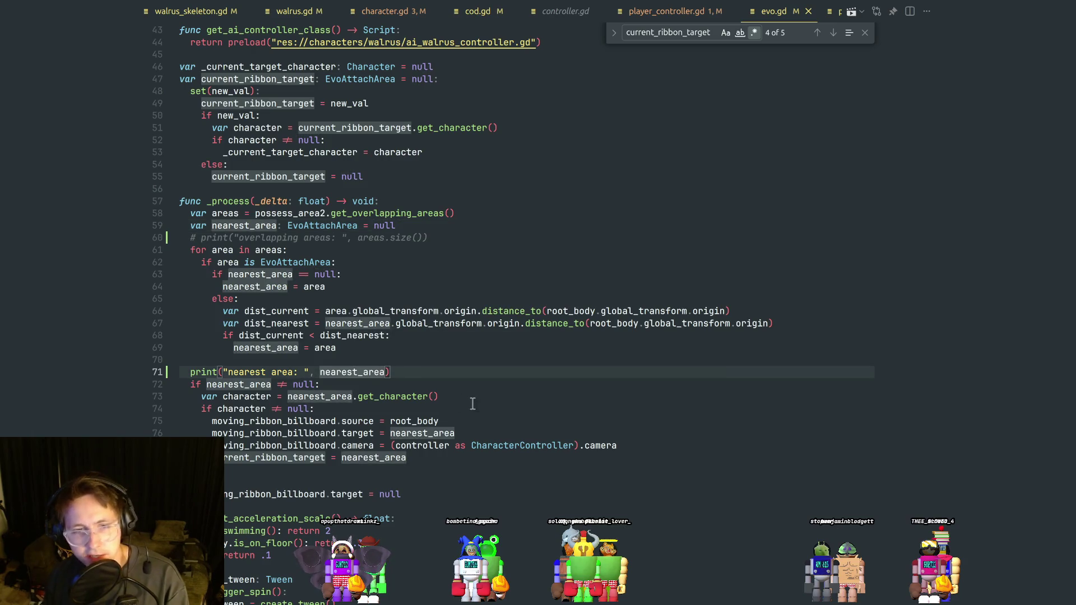
type(".name")
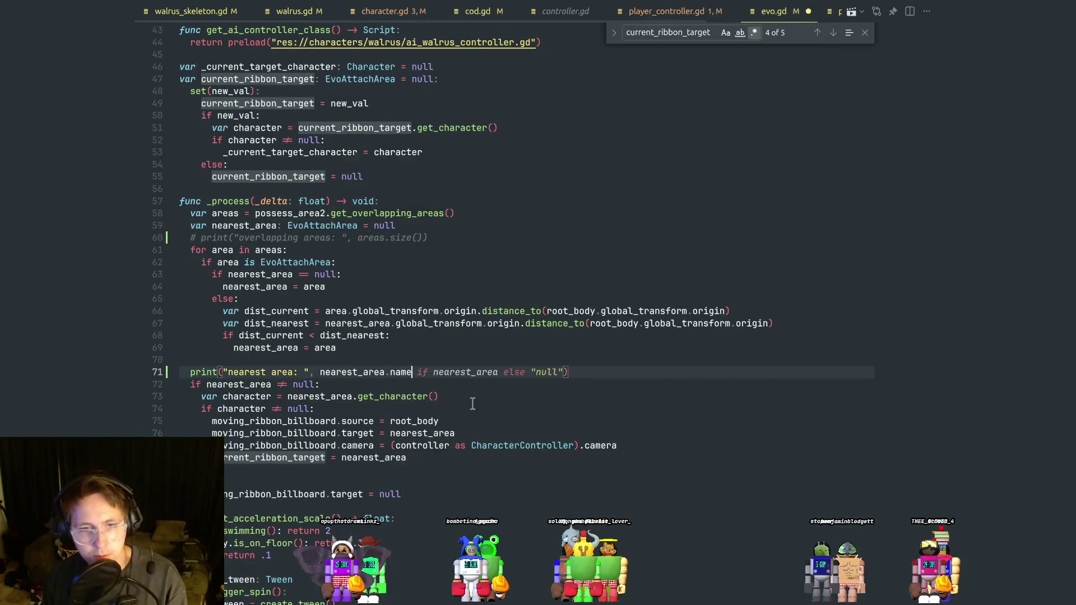
left_click(461, 343)
Run the game in Godot to test the change, then stop it with F8.
key("alt+Tab")
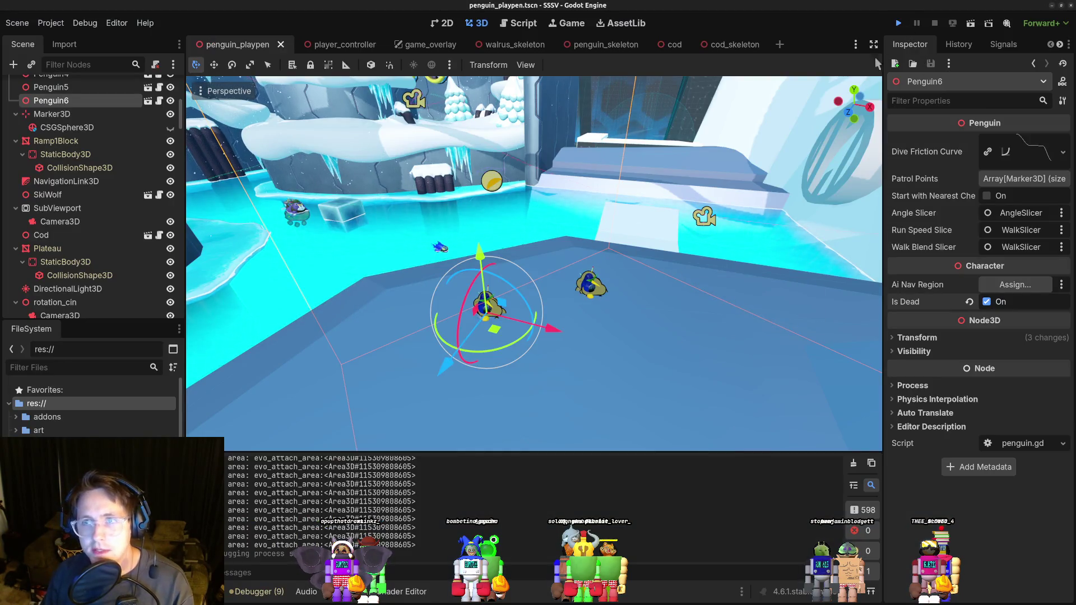
left_click(899, 23)
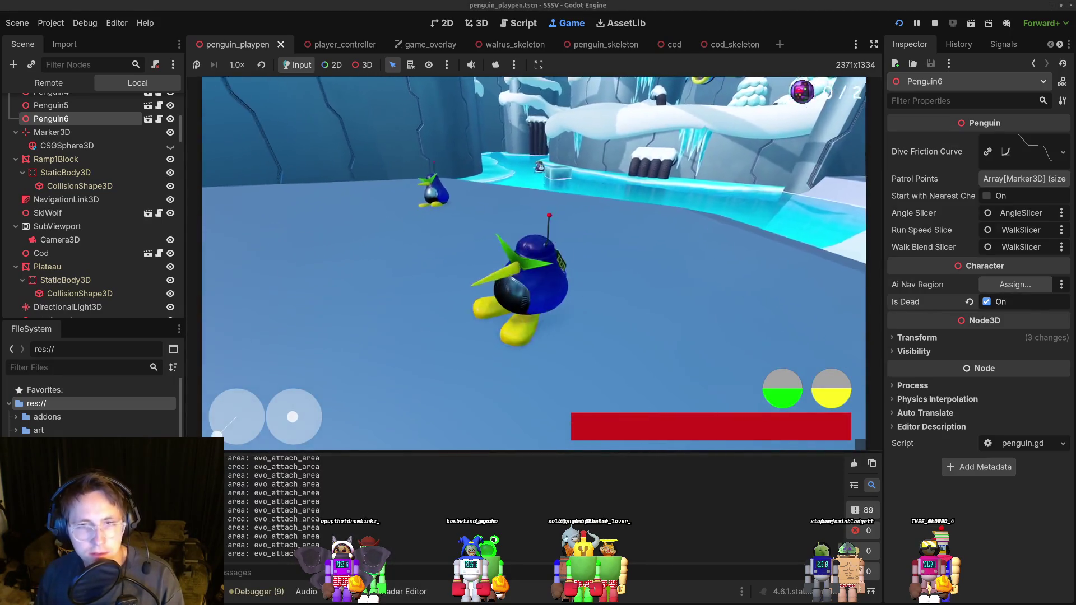
key("F8")
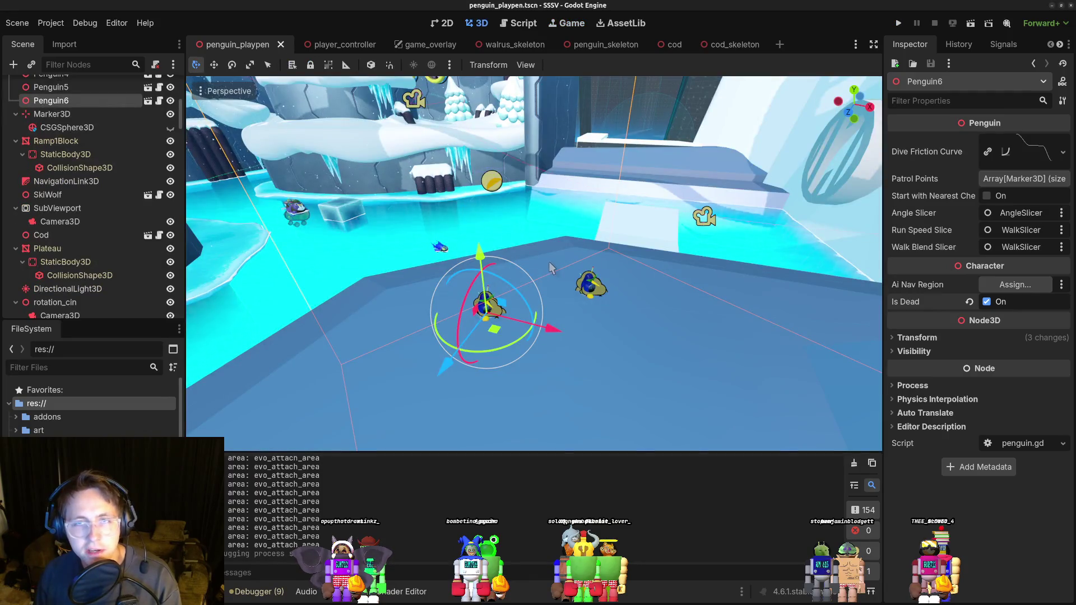
Highlight every use of EvoAttachArea near the line 62 type check in evo.gd, then go back to Godot.
key("alt+Tab")
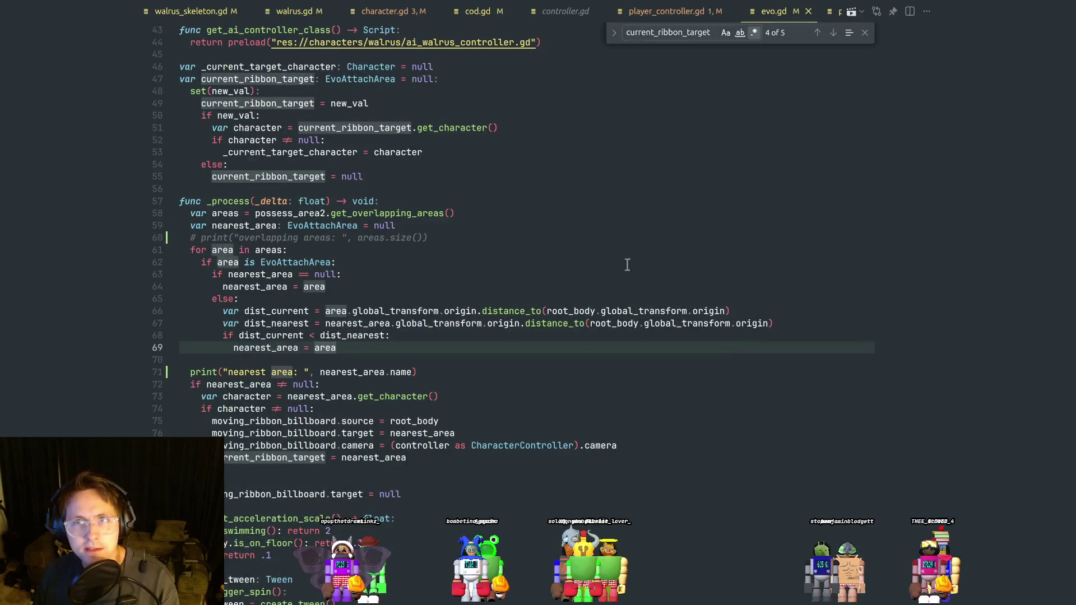
left_click(639, 266)
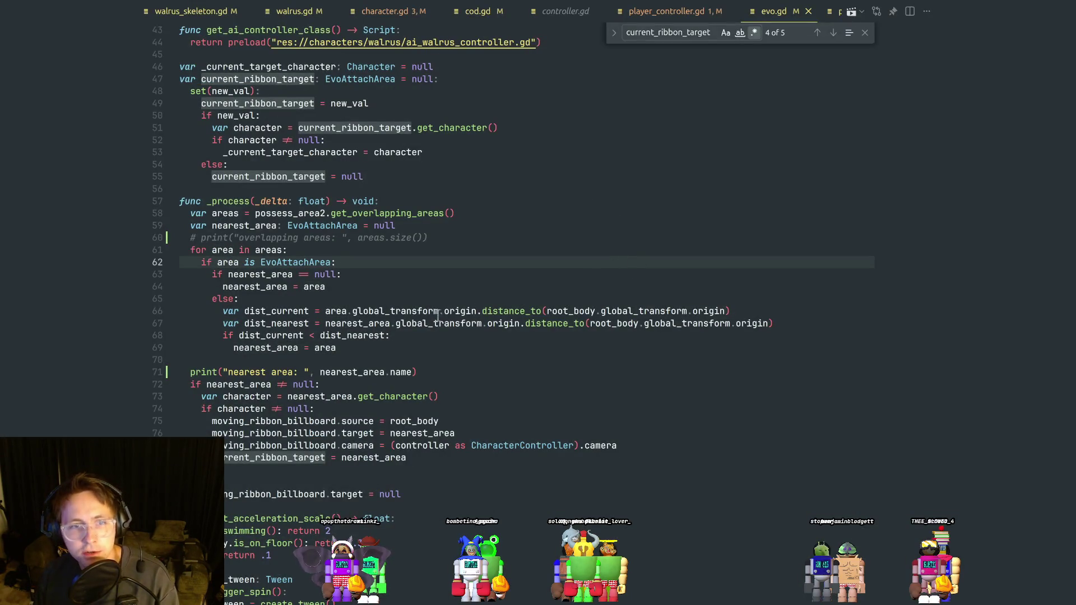
double_click(344, 226)
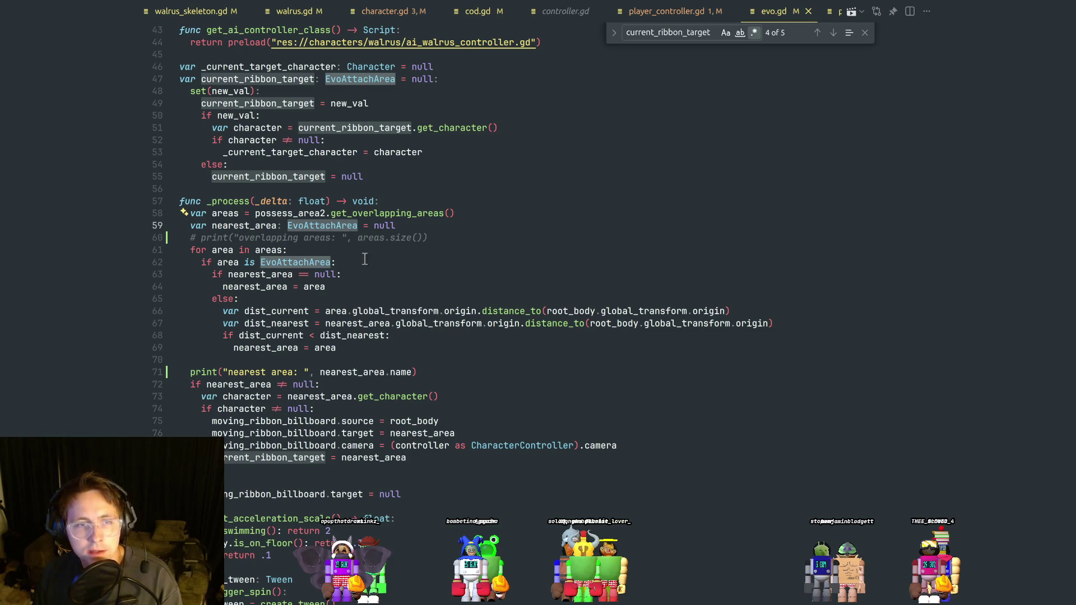
key("alt+Tab")
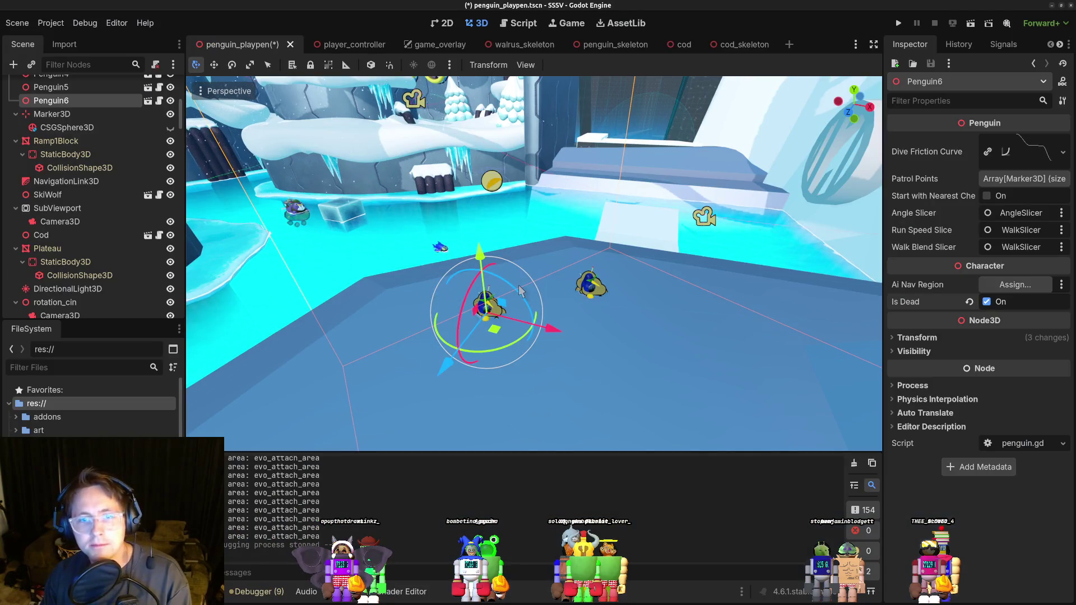
key("alt+shift+o")
Open evo.tscn and inspect attach_area's collision layers in a widened Inspector.
type("evo")
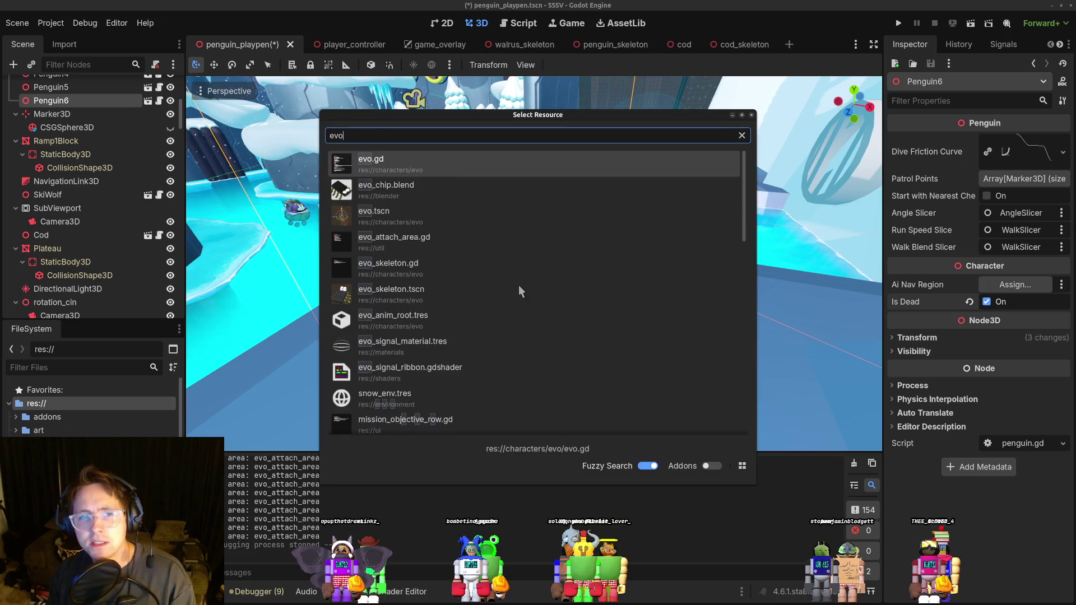
key("Down")
key("Down")
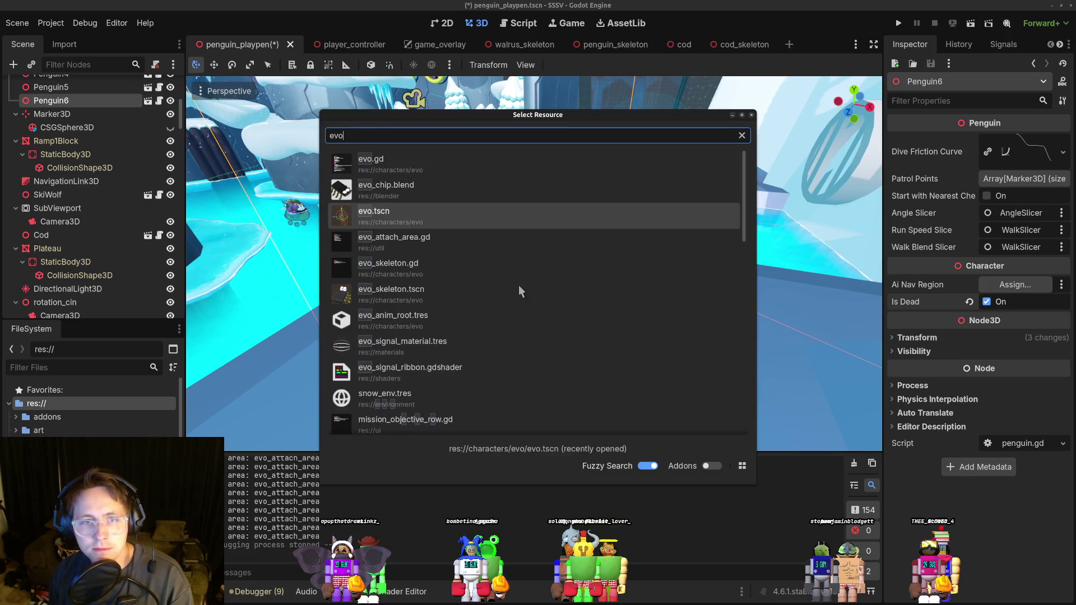
key("Return")
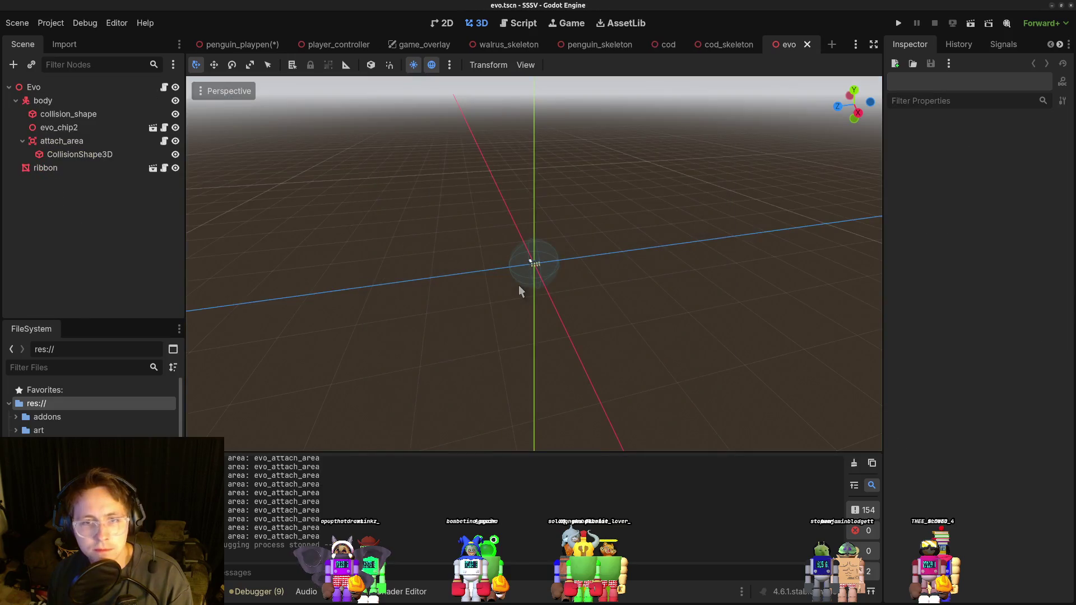
left_click(544, 244)
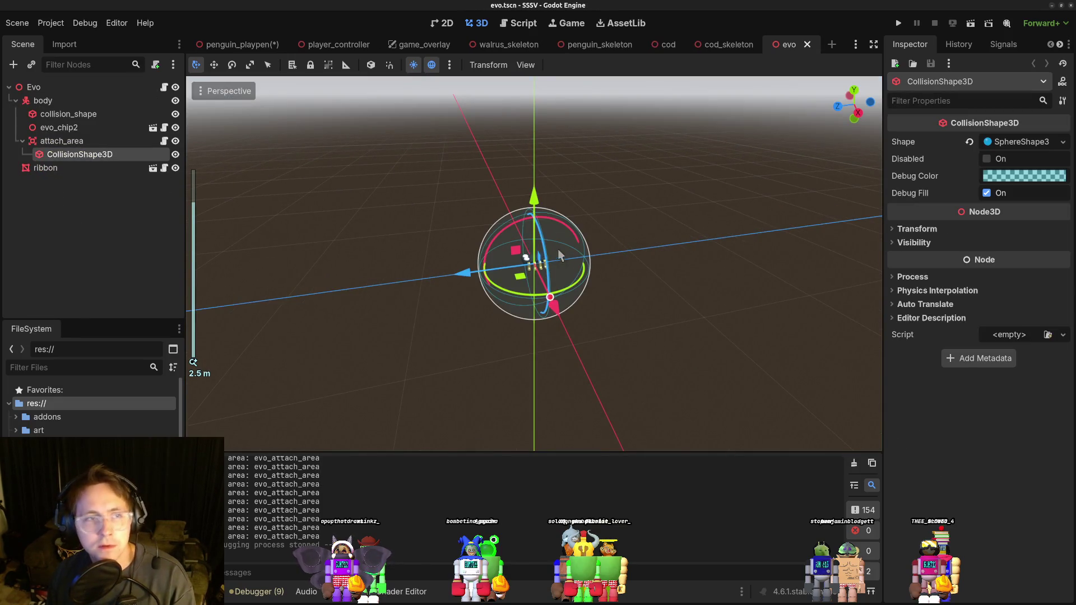
left_click(99, 137)
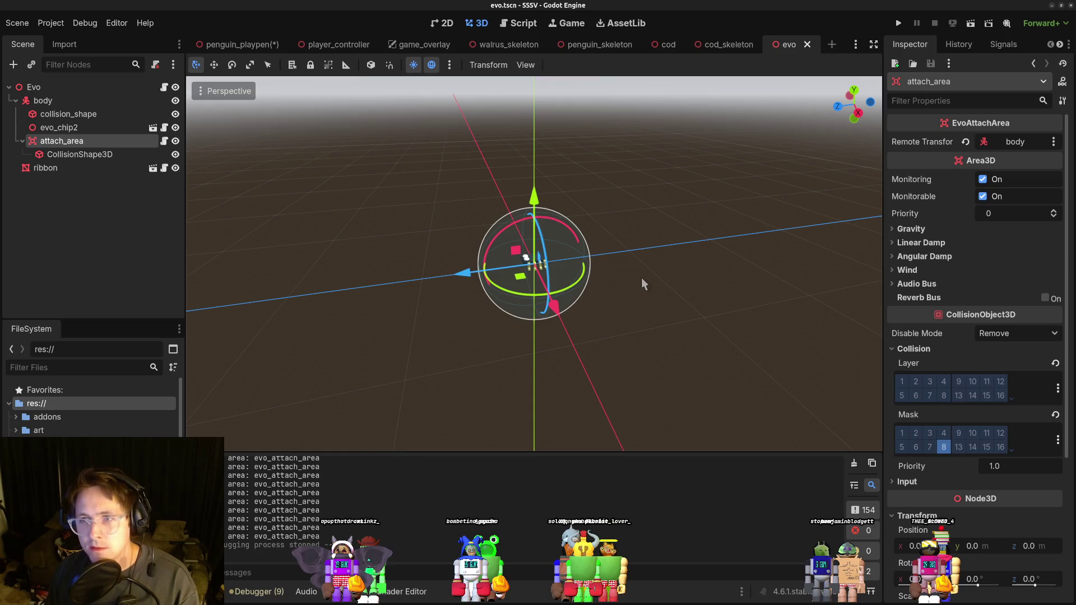
scroll(1032, 481, "down", 5)
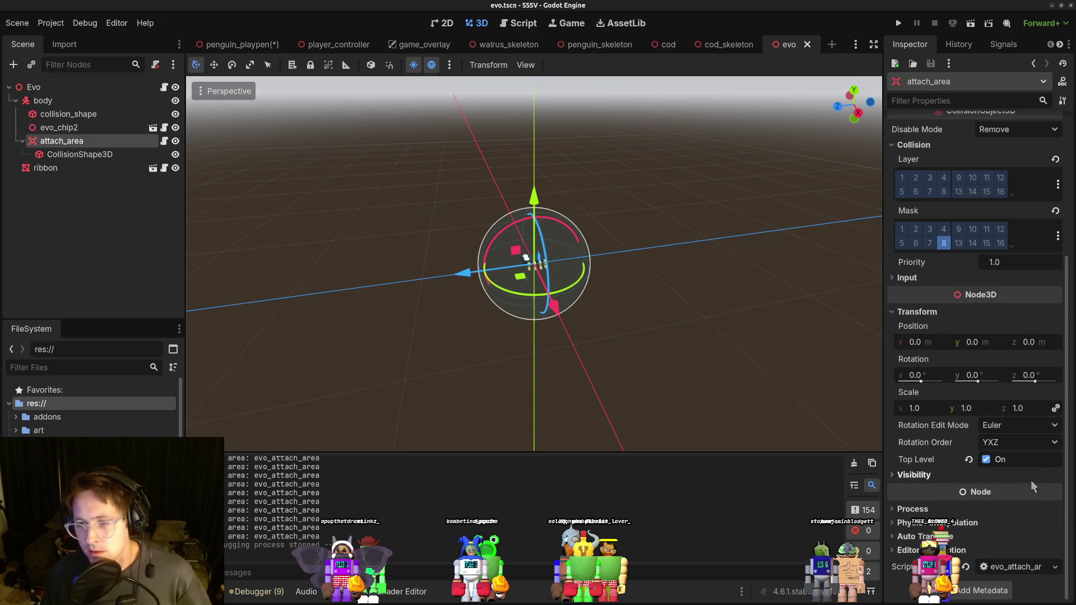
left_click_drag(881, 528, 806, 493)
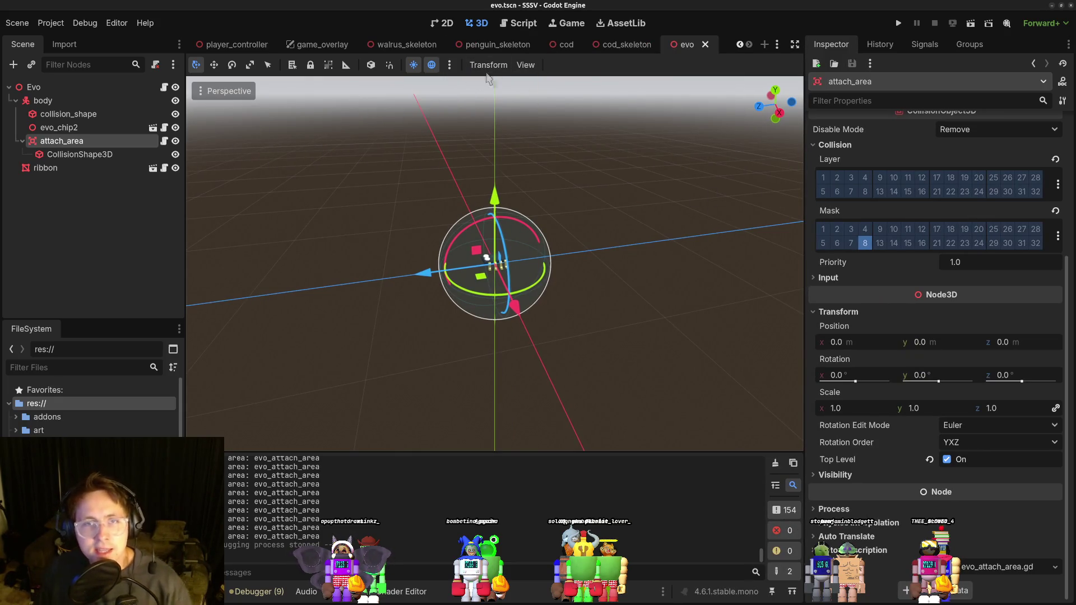
Compare penguin_skeleton's evo_attach_area with the evo attach_area and its CollisionShape3D, then return to evo.gd.
left_click(497, 44)
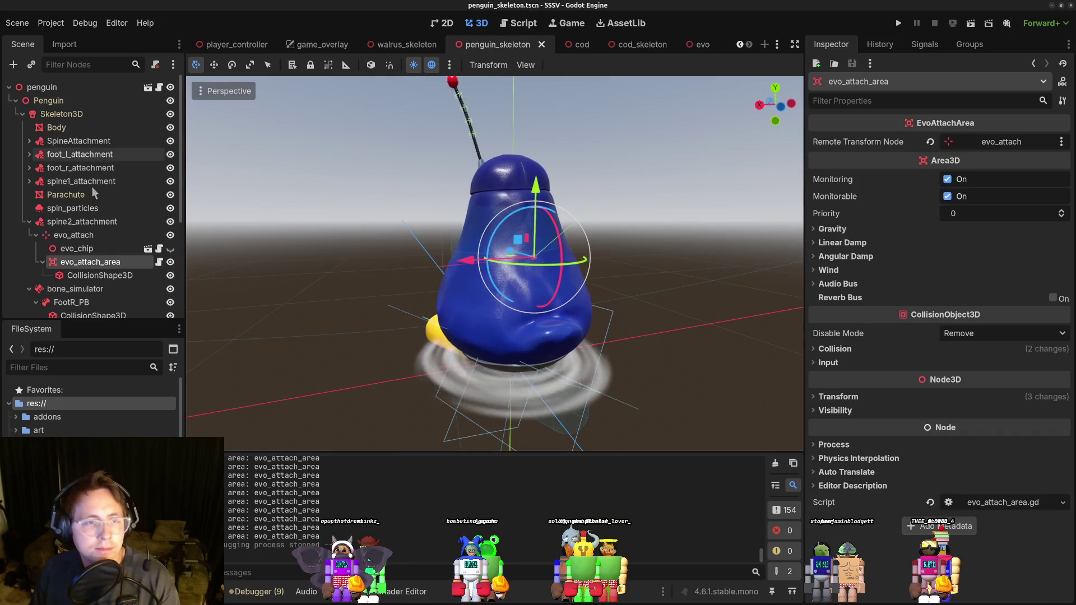
left_click(100, 275)
left_click(90, 262)
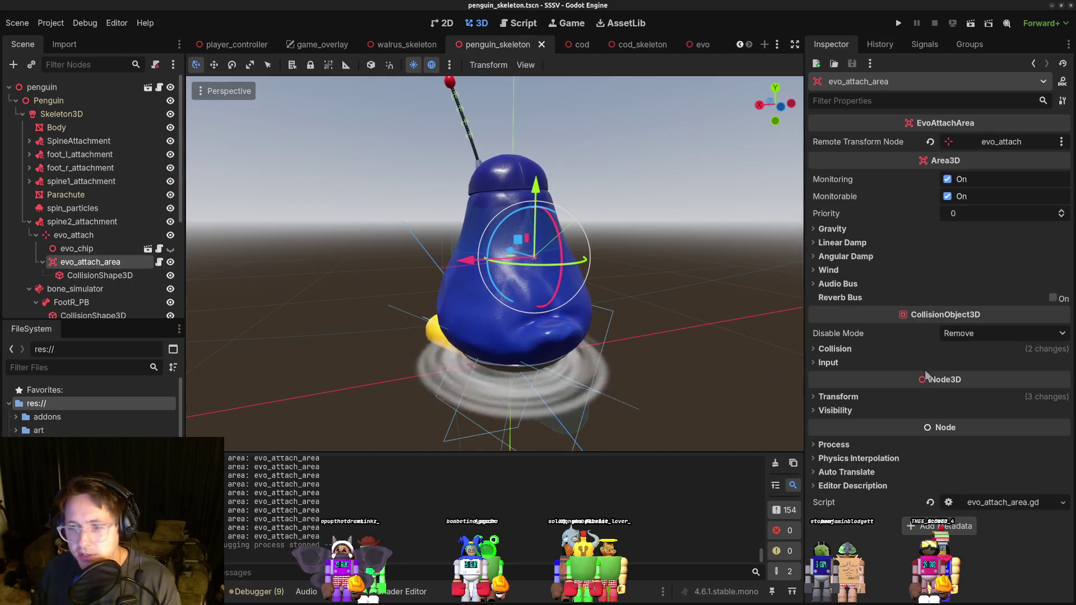
left_click(700, 45)
left_click(70, 158)
left_click(80, 142)
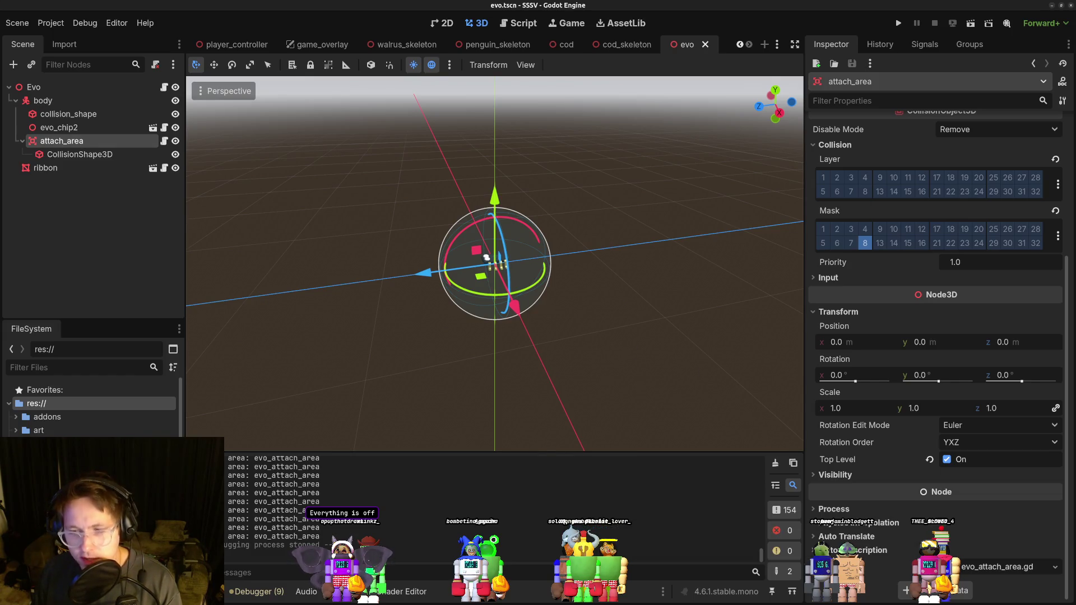
left_click(93, 155)
left_click(111, 143)
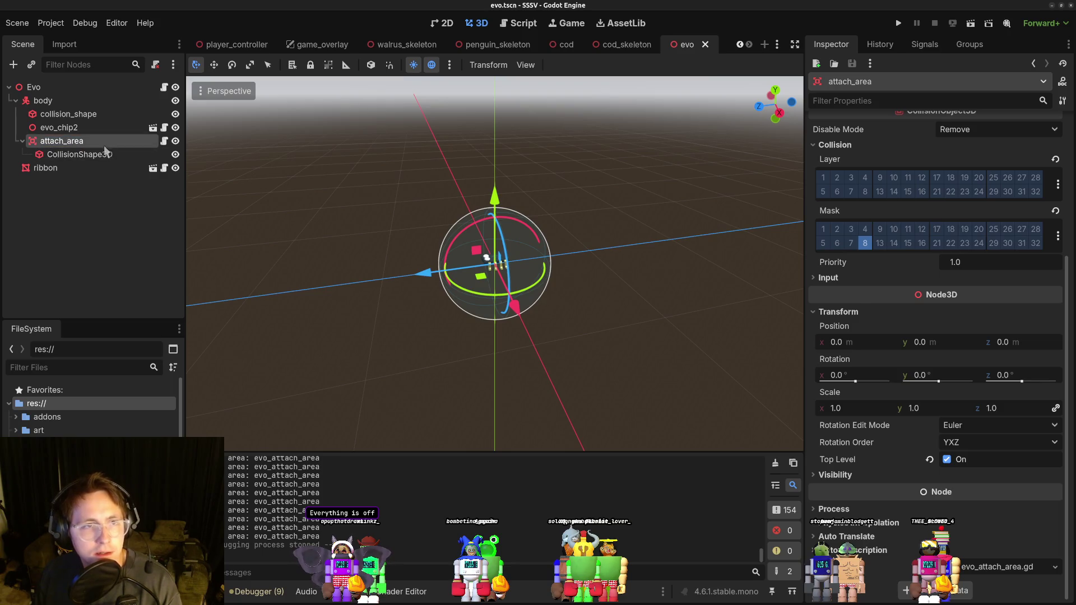
left_click(102, 155)
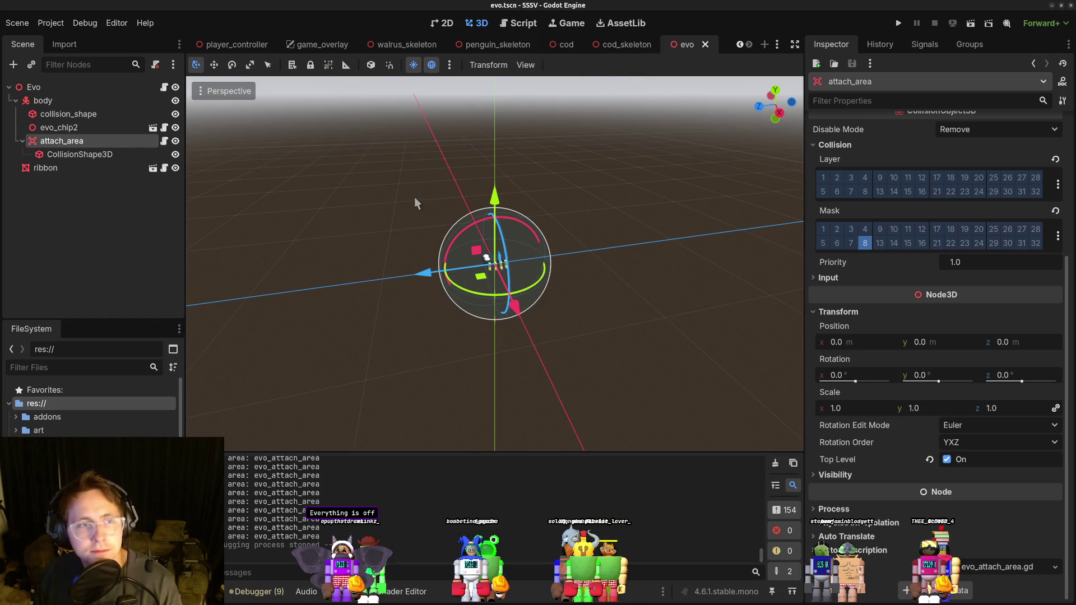
key("alt+Tab")
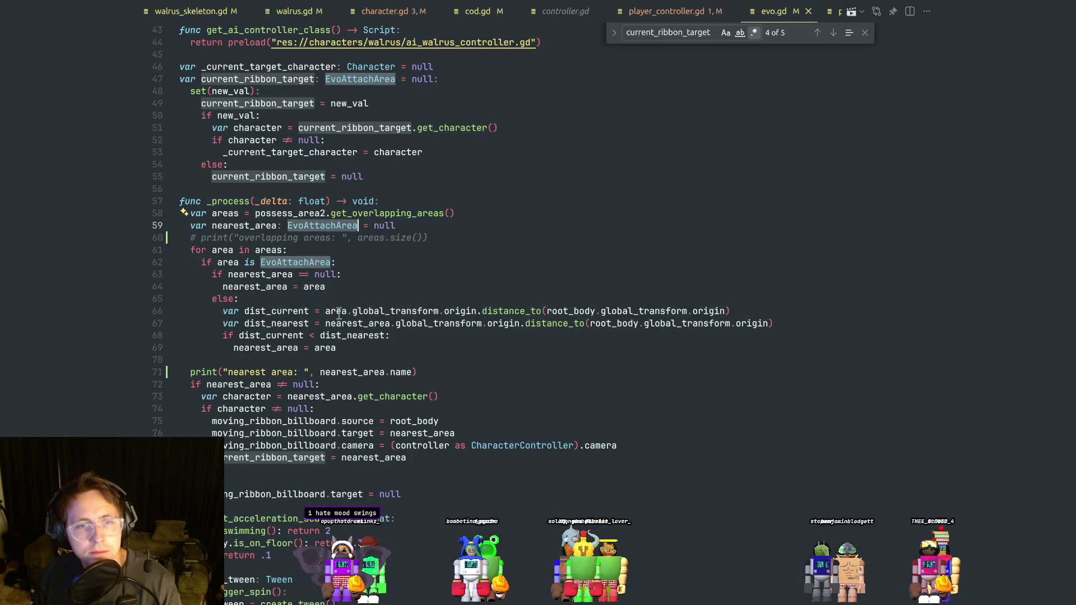
left_click(417, 275)
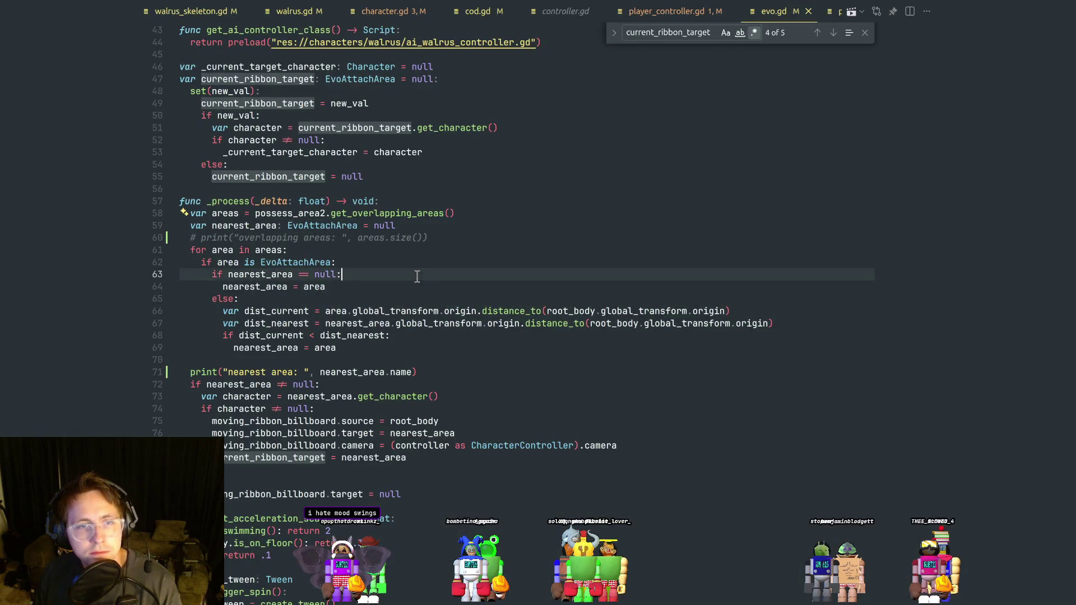
Open character.gd and review is_dead, the is_player_character check, get_evo_attach_node and get_camera_offset_transform.
scroll(481, 290, "down", 7)
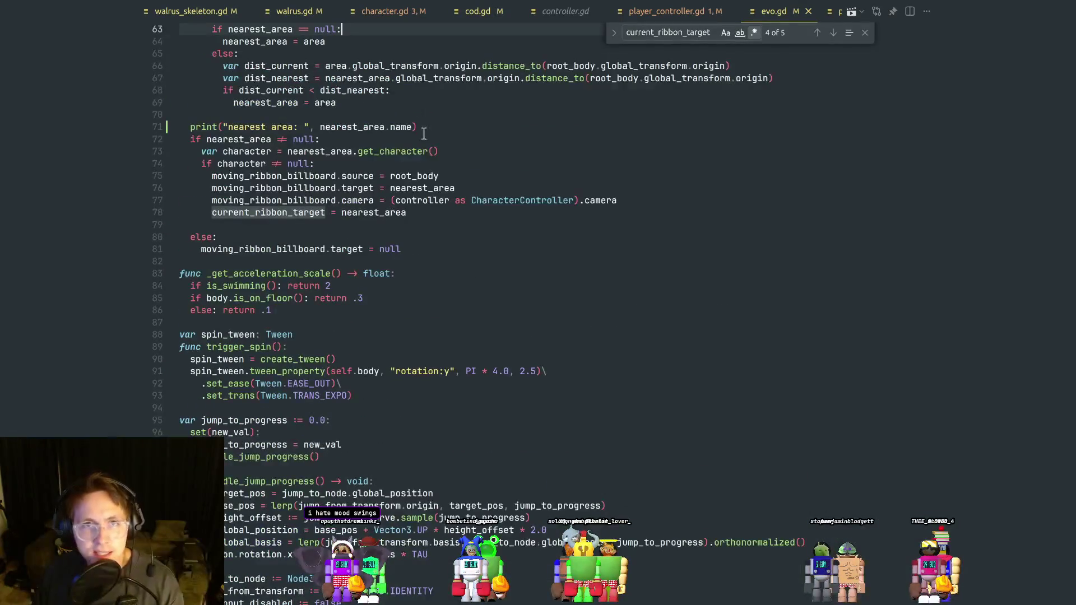
left_click(393, 11)
left_click(426, 247)
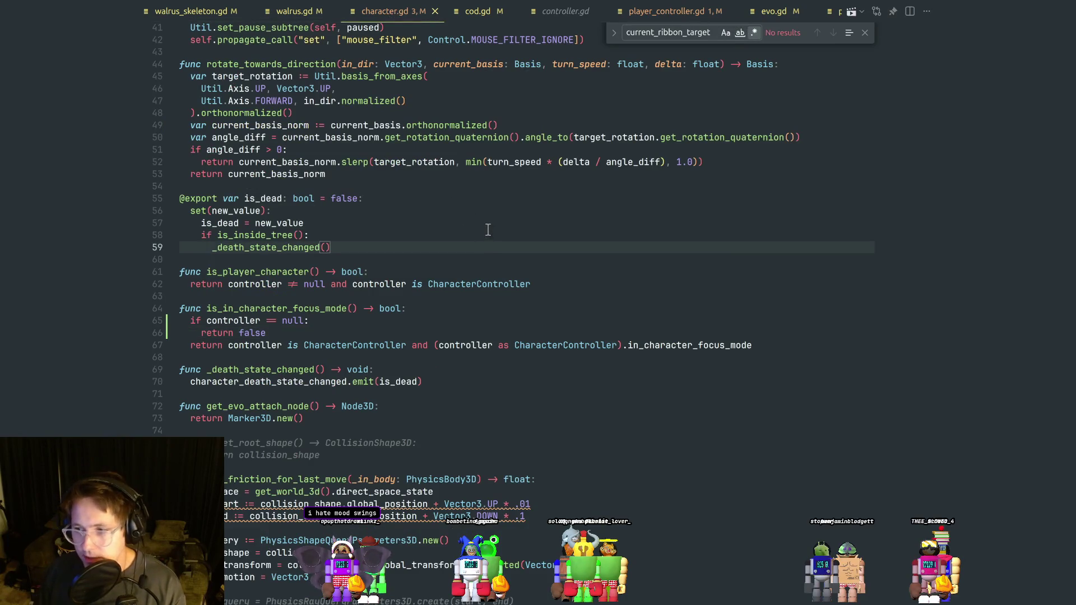
left_click(538, 283)
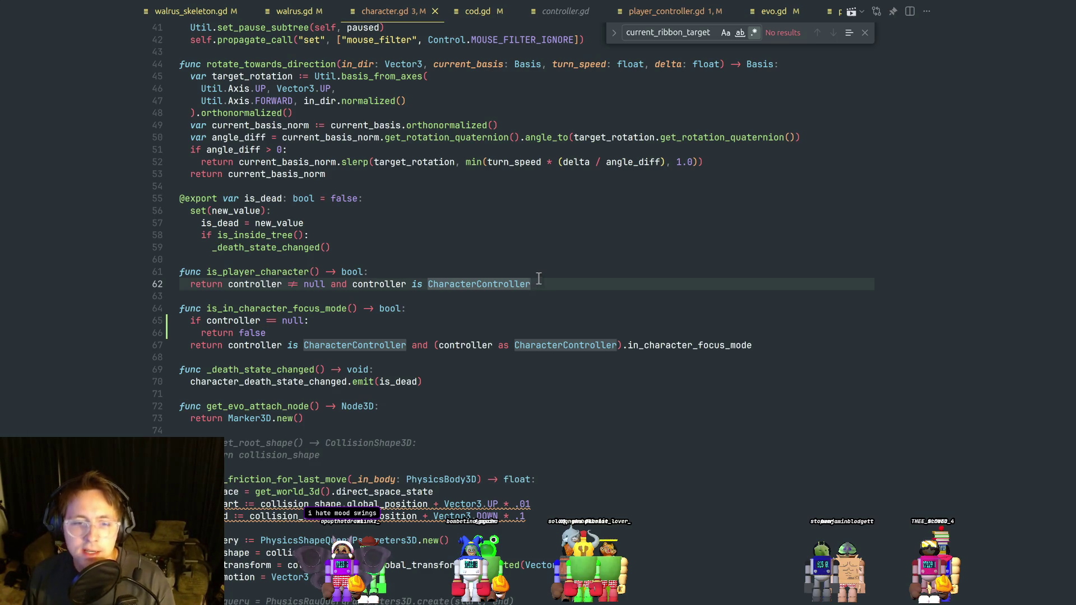
left_click(447, 453)
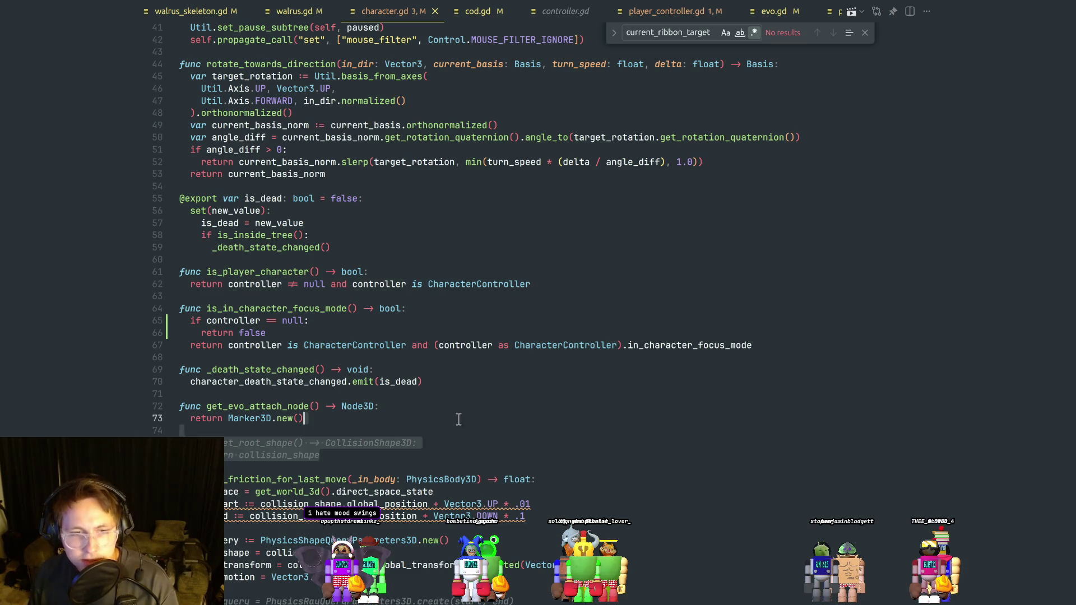
scroll(451, 426, "down", 10)
left_click(332, 401)
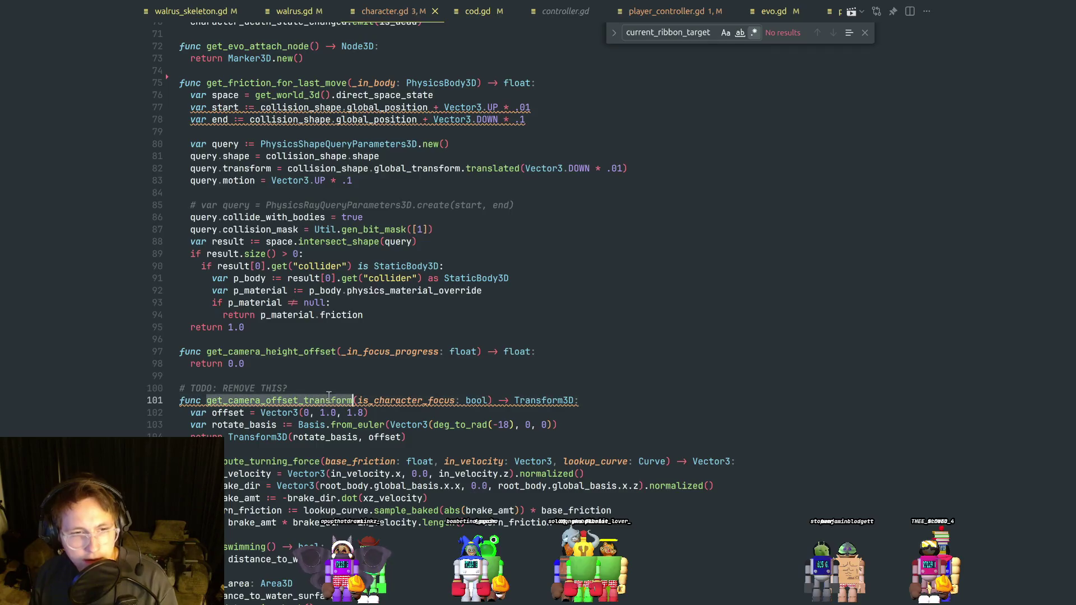
Go back up through the is_dead is_inside_tree check to the controller setter at the top.
scroll(353, 398, "down", 5)
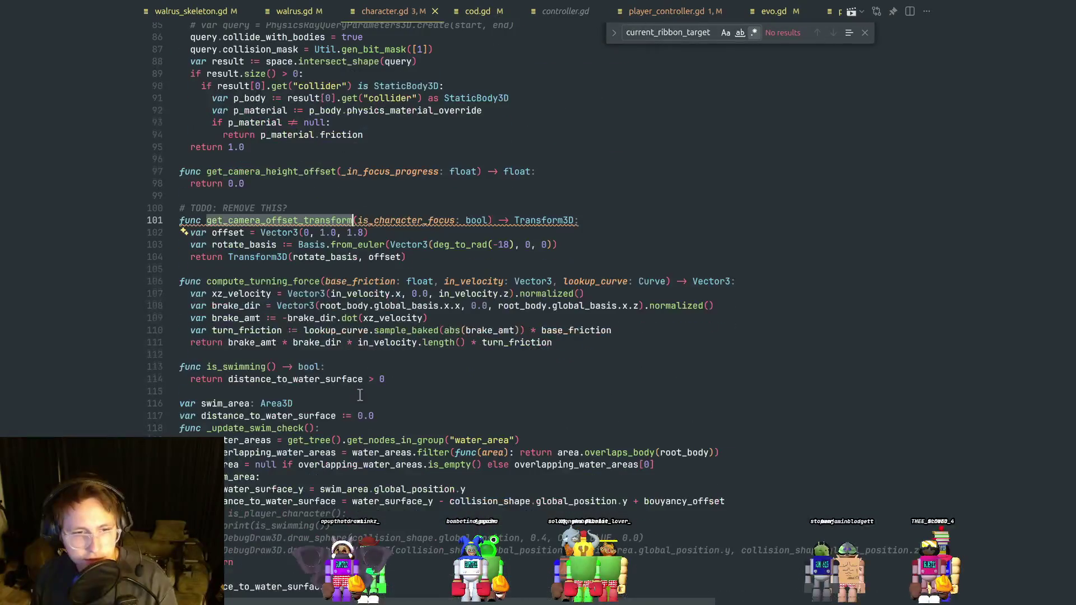
scroll(342, 403, "up", 4)
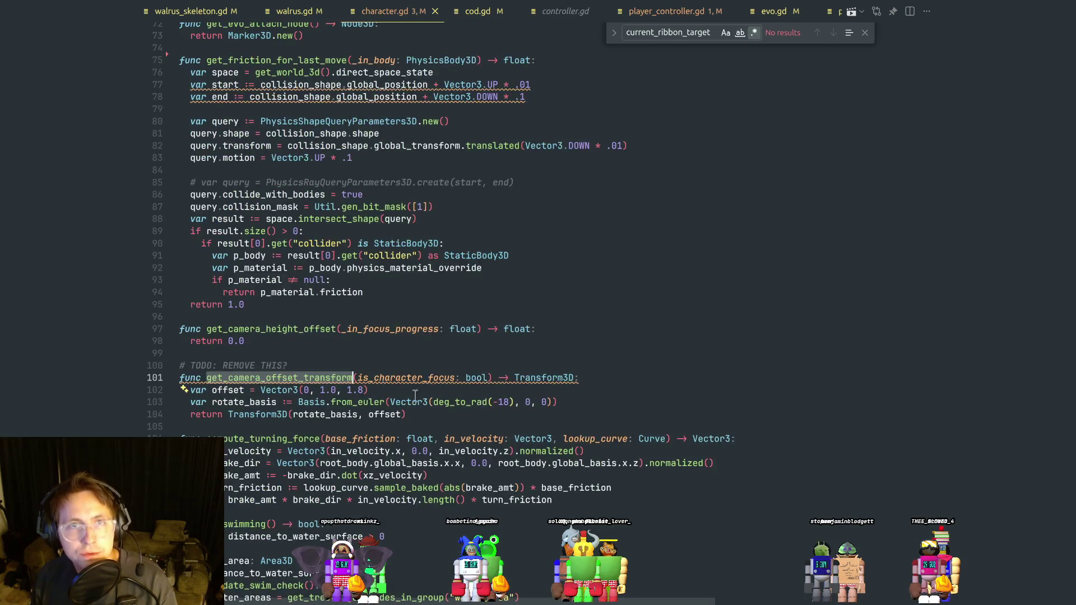
scroll(386, 343, "up", 5)
scroll(387, 343, "up", 5)
scroll(381, 347, "up", 3)
scroll(382, 347, "up", 3)
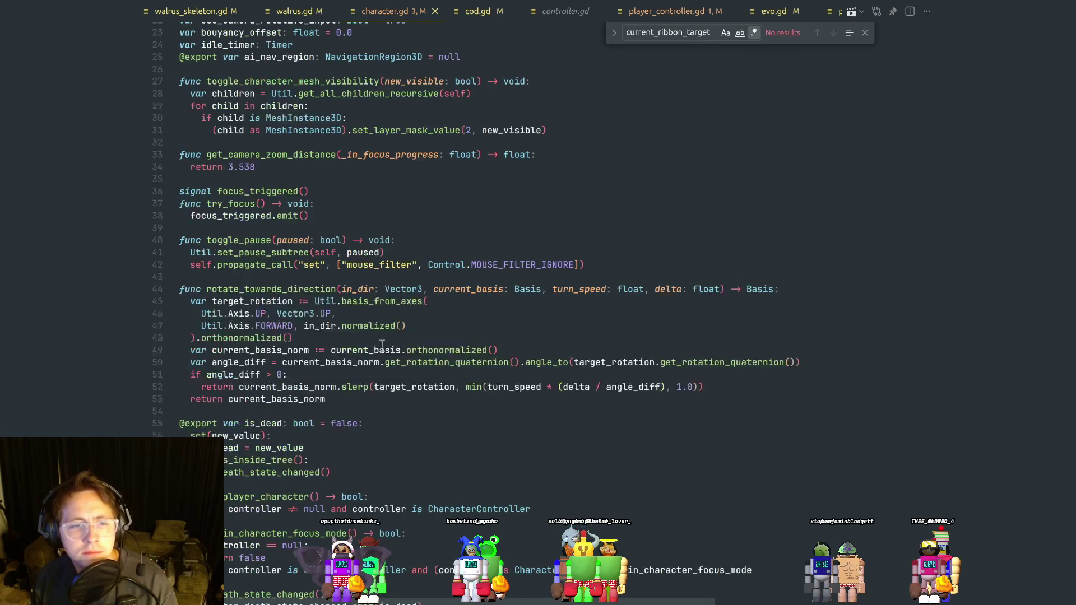
left_click(357, 462)
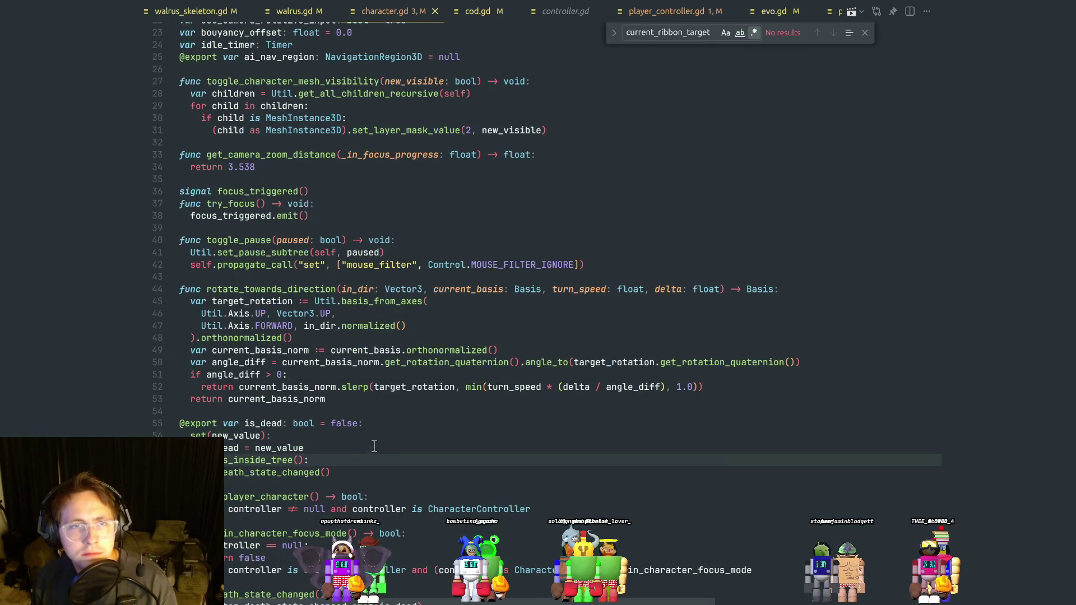
scroll(367, 433, "up", 2)
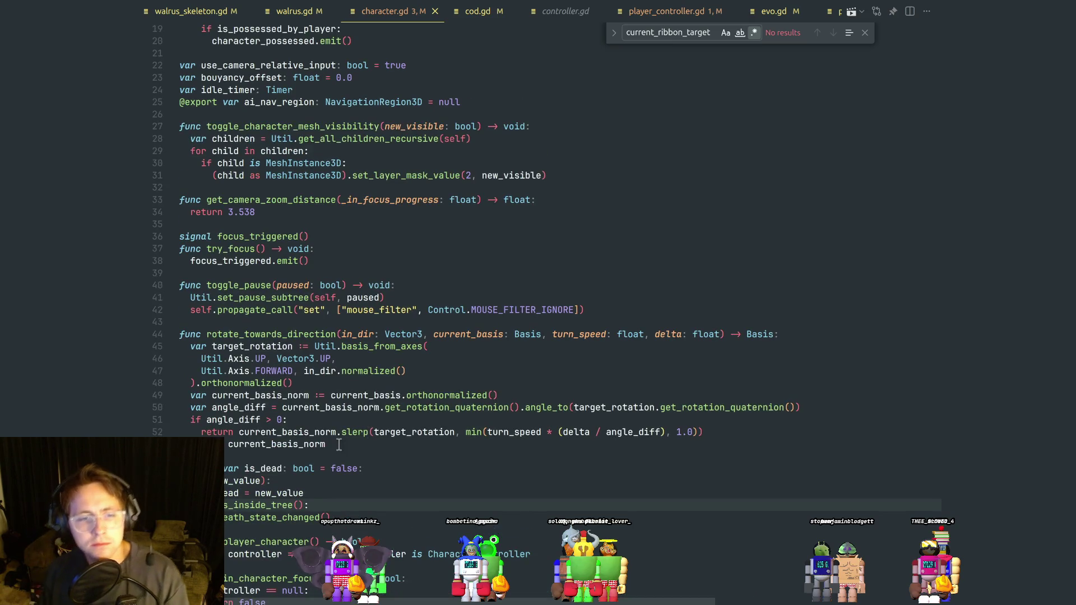
scroll(327, 468, "up", 5)
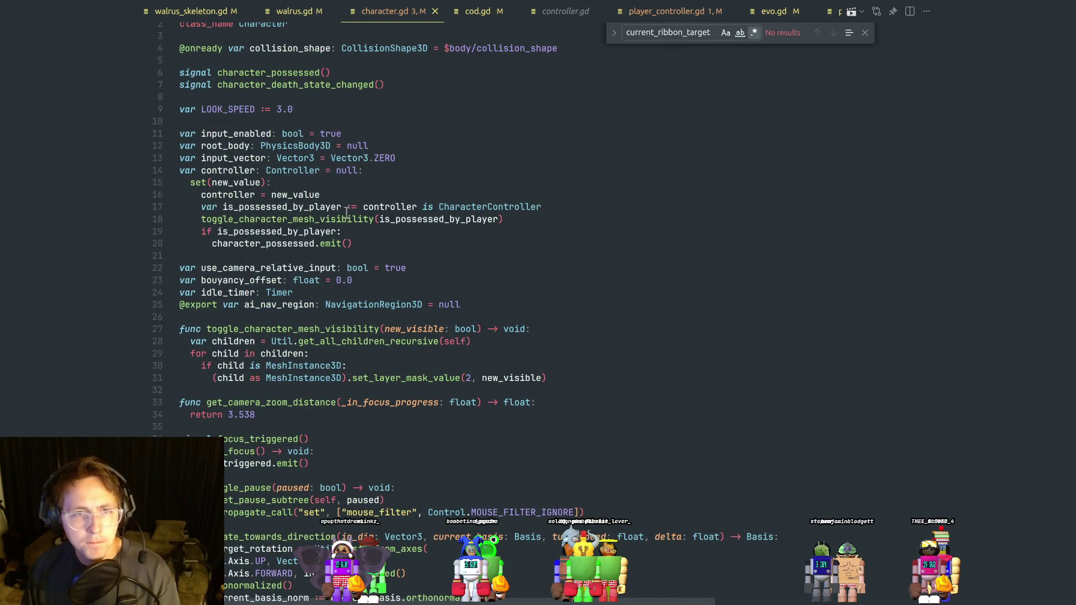
left_click(344, 225)
left_click(338, 231)
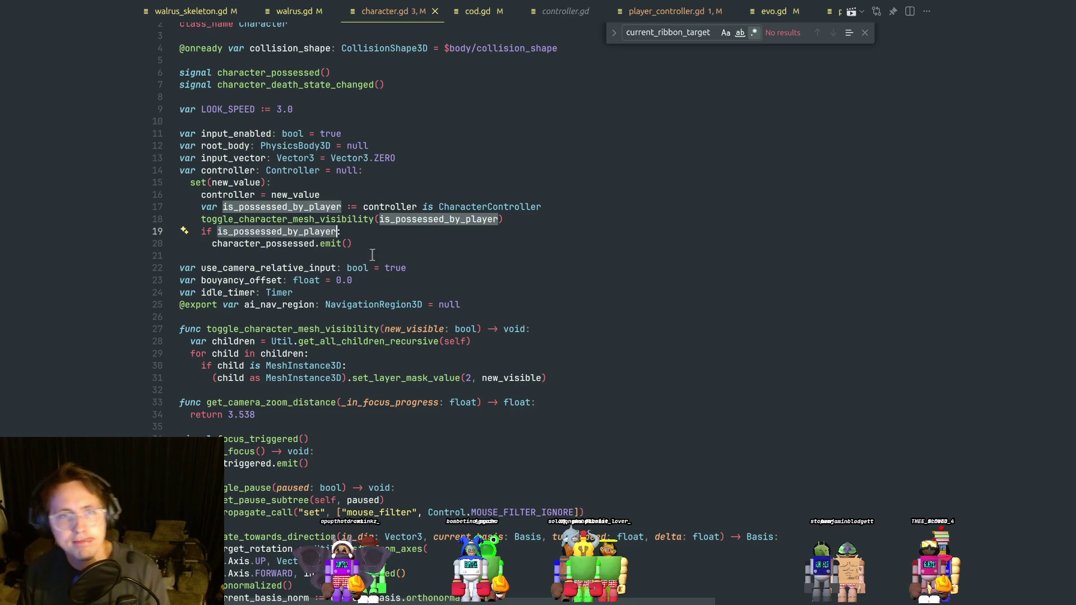
left_click(315, 243)
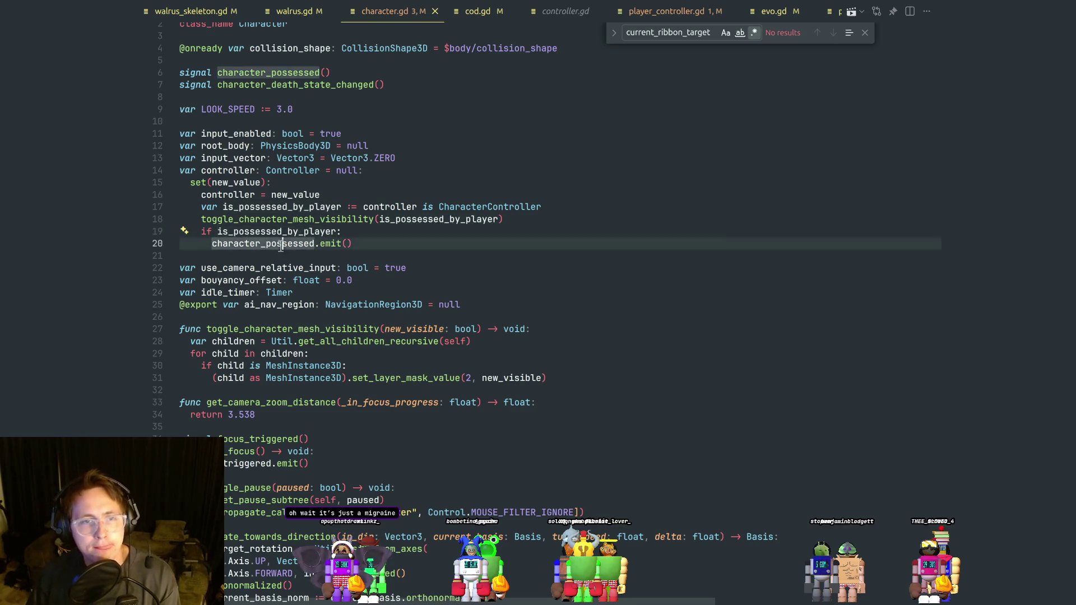
left_click(375, 232)
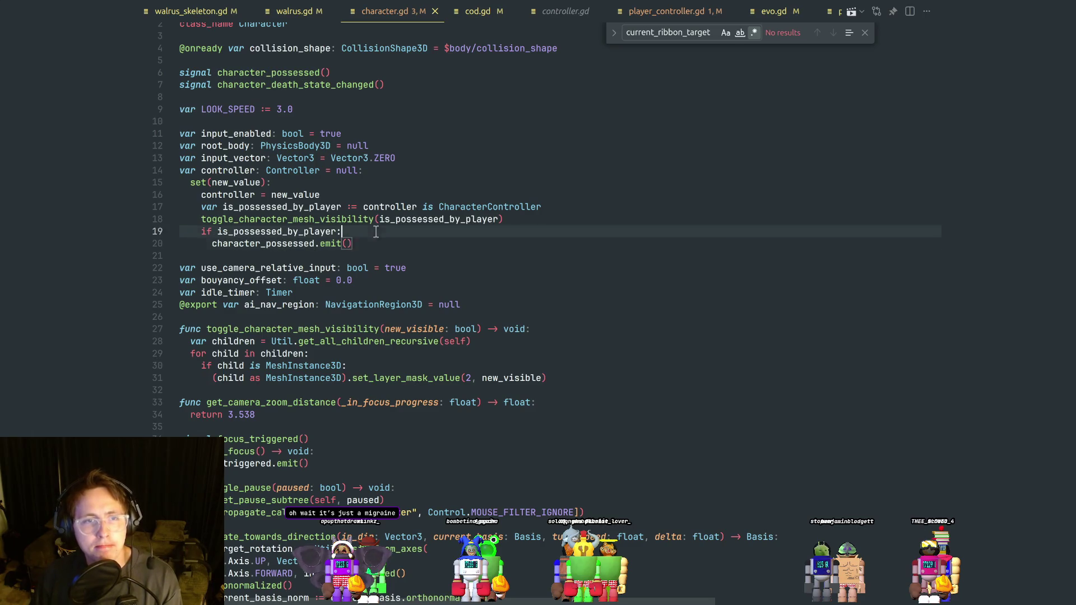
left_click(372, 194)
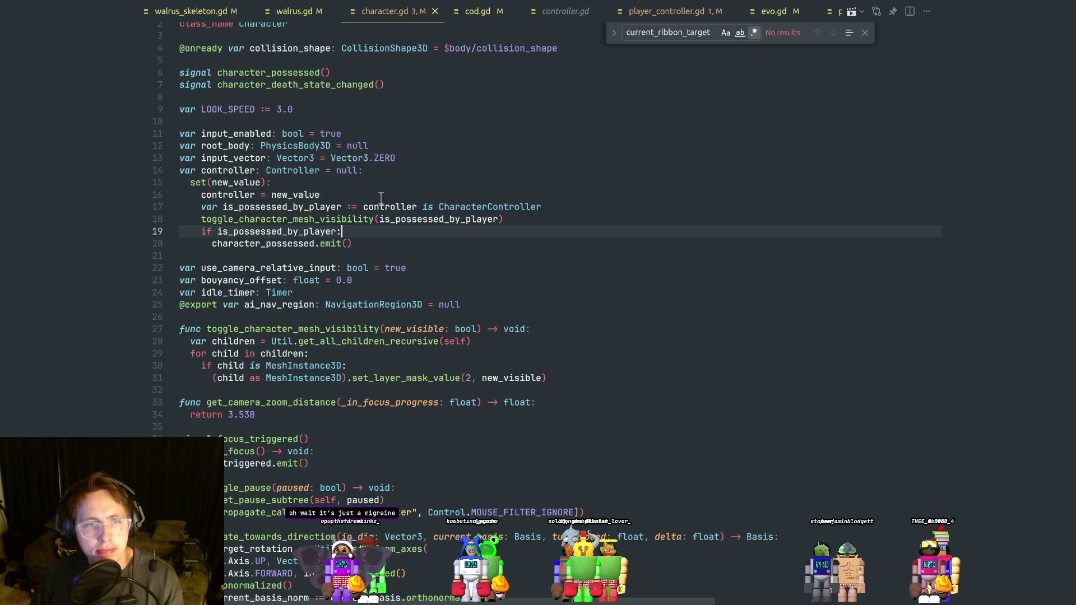
double_click(387, 207)
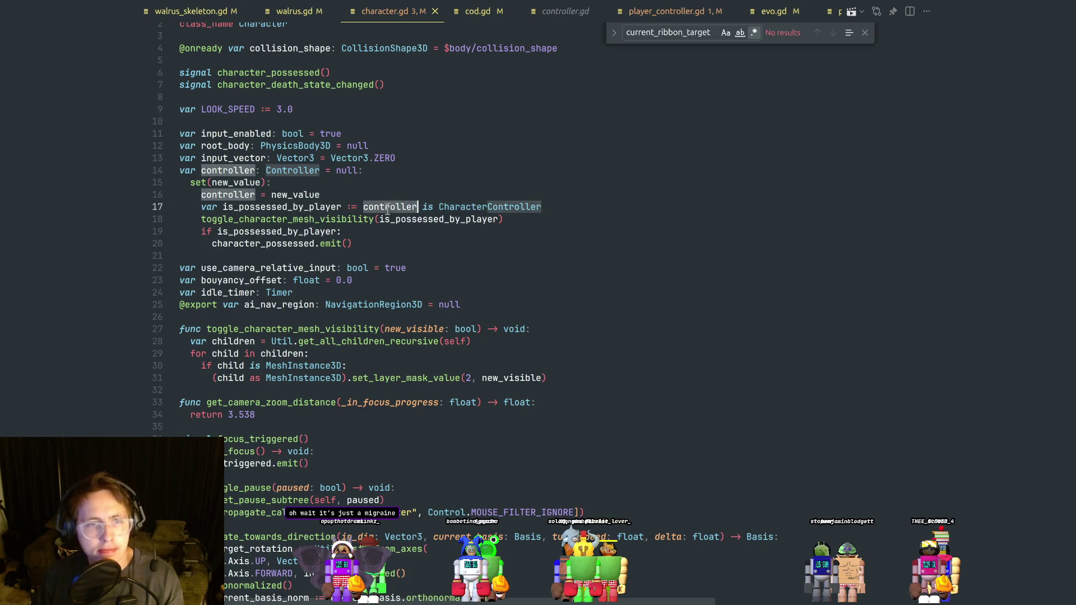
left_click(355, 221)
left_click(393, 357)
left_click(485, 343)
left_click(353, 332)
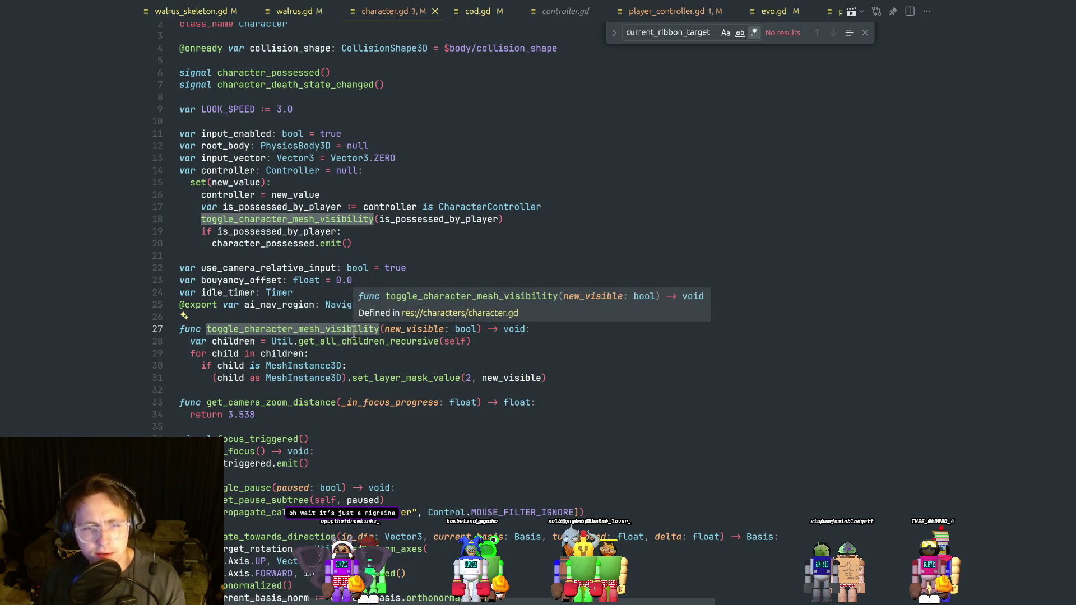
left_click(388, 354)
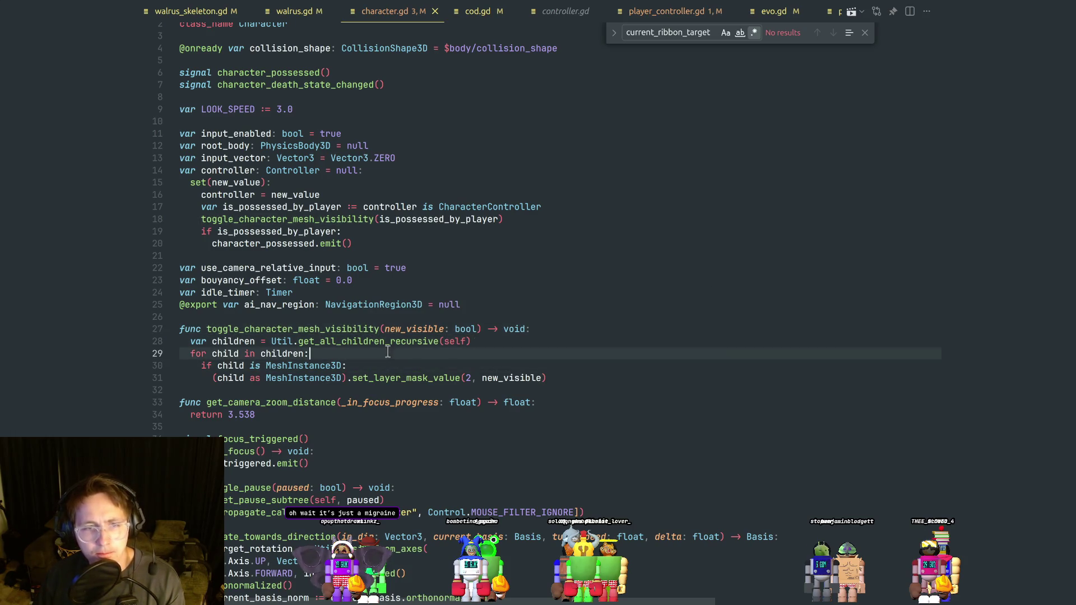
left_click(392, 367)
left_click(392, 353)
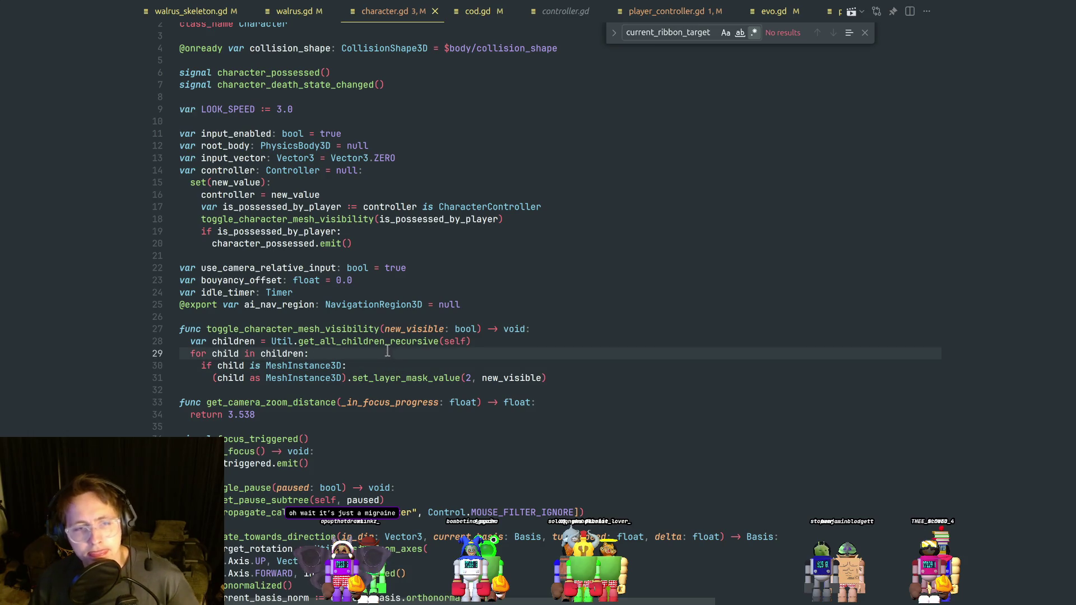
mouse_move(386, 346)
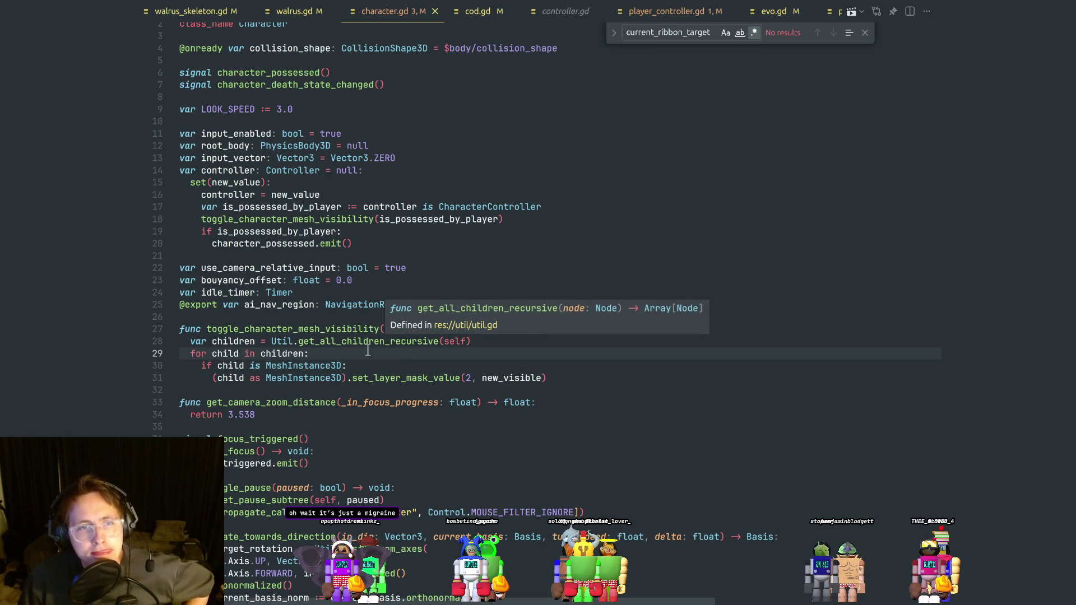
left_click(379, 375)
left_click(377, 365)
left_click(376, 358)
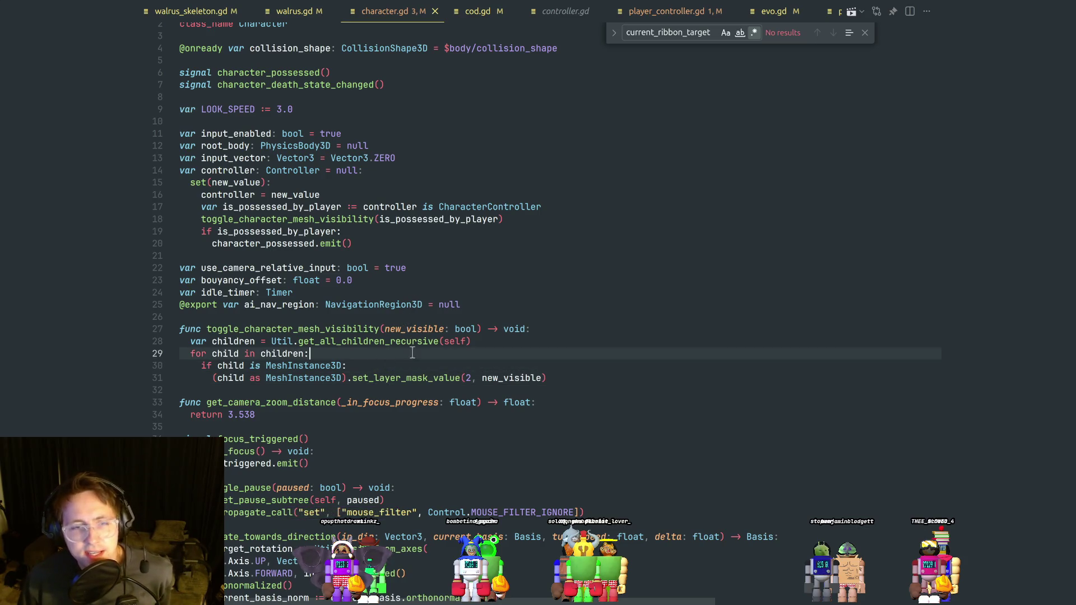
left_click(508, 220)
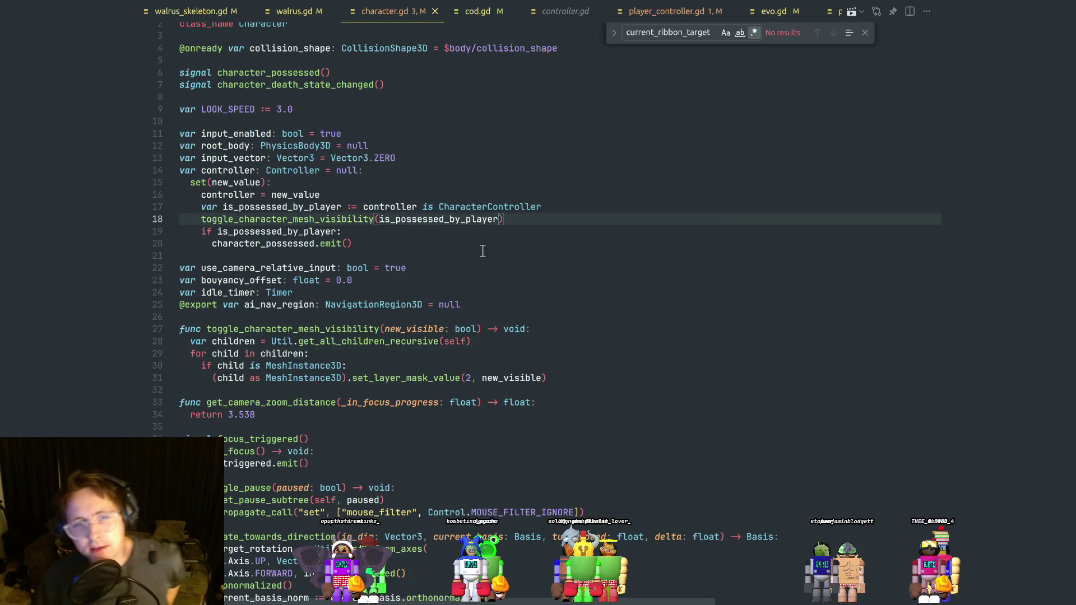
left_click(401, 242)
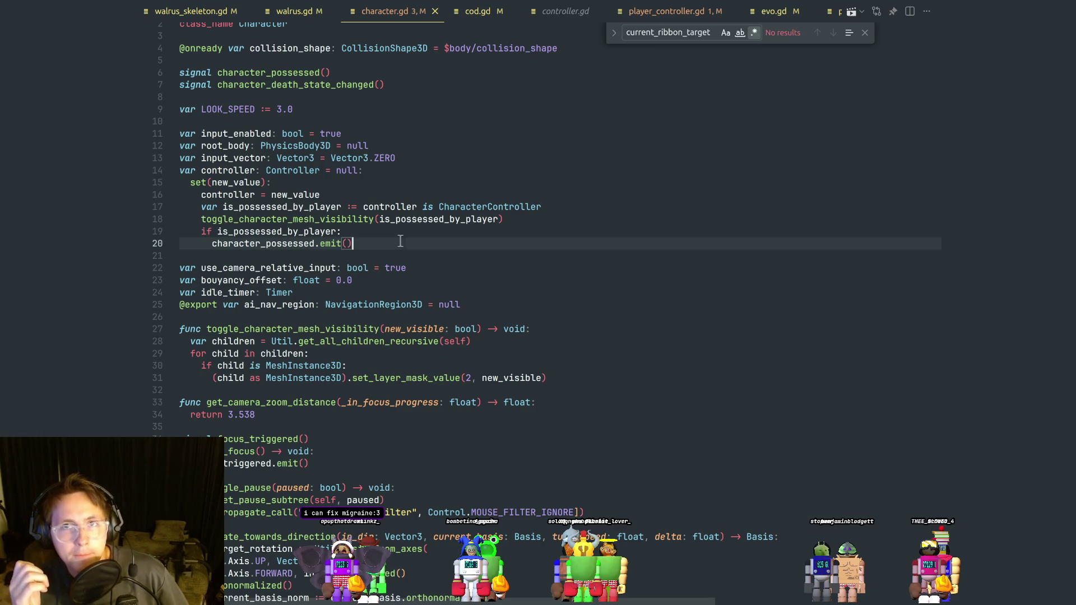
Open penguin.gd through the Ctrl+P search for 'pengu'.
left_click(587, 124)
key("ctrl+p")
type("pengu")
key("Return")
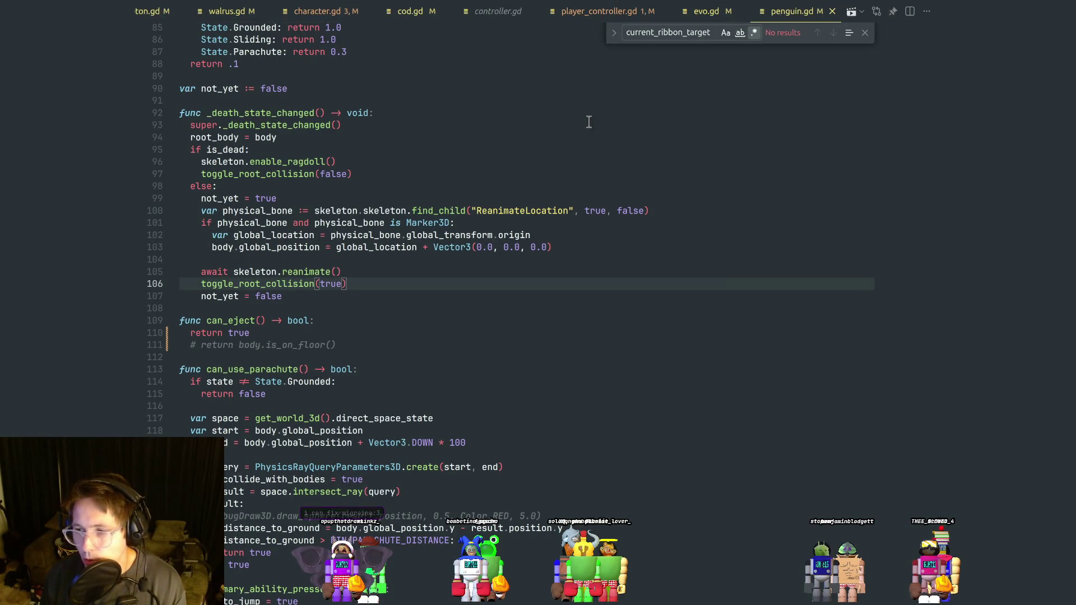
Select the reanimation lines 105–107 and move on to the can_eject function.
key("Up")
key("Down")
key("Down")
left_click(358, 286)
left_click_drag(303, 300, 124, 278)
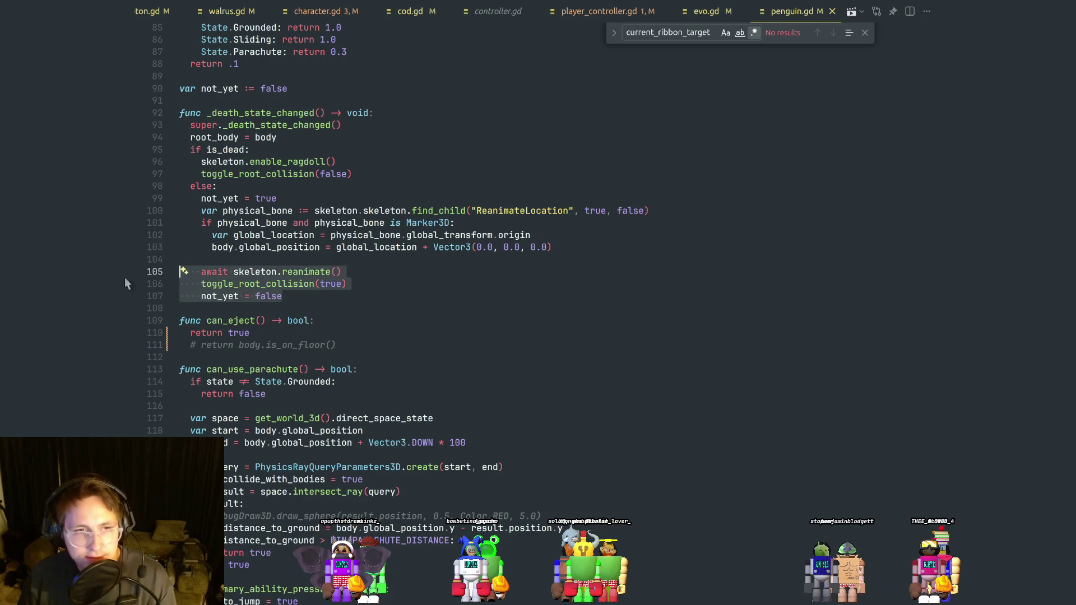
left_click(313, 298)
left_click(369, 320)
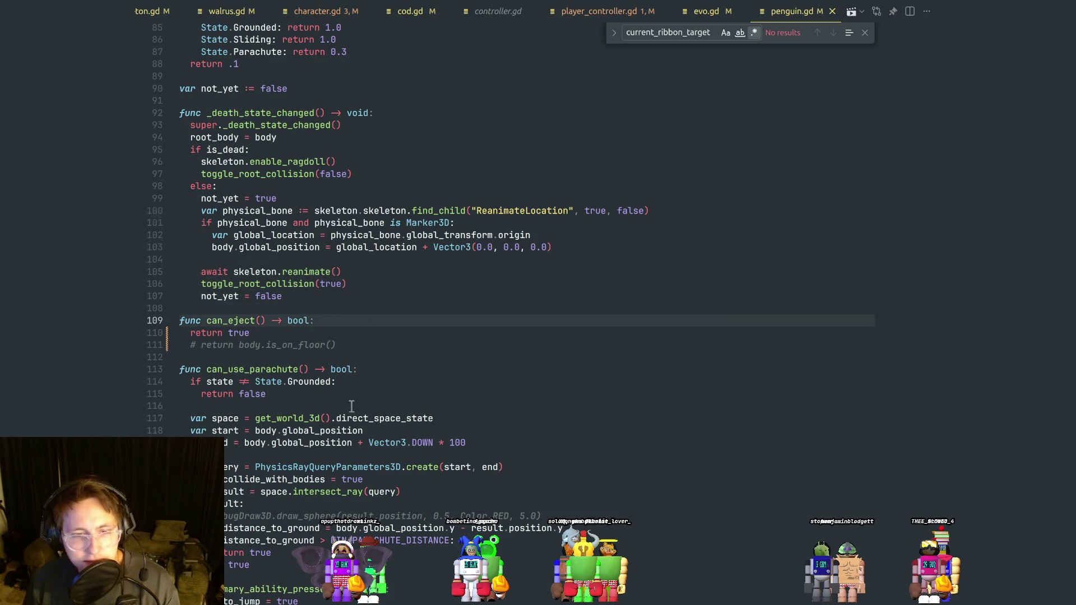
Select the can_use_parachute function, then the 2.0 slide cooldown value.
scroll(352, 405, "down", 3)
mouse_move(267, 454)
left_mouse_down()
mouse_move(235, 440)
mouse_move(180, 291)
mouse_move(180, 257)
left_mouse_up()
mouse_move(266, 463)
left_mouse_down()
mouse_move(246, 443)
mouse_move(180, 257)
left_mouse_up()
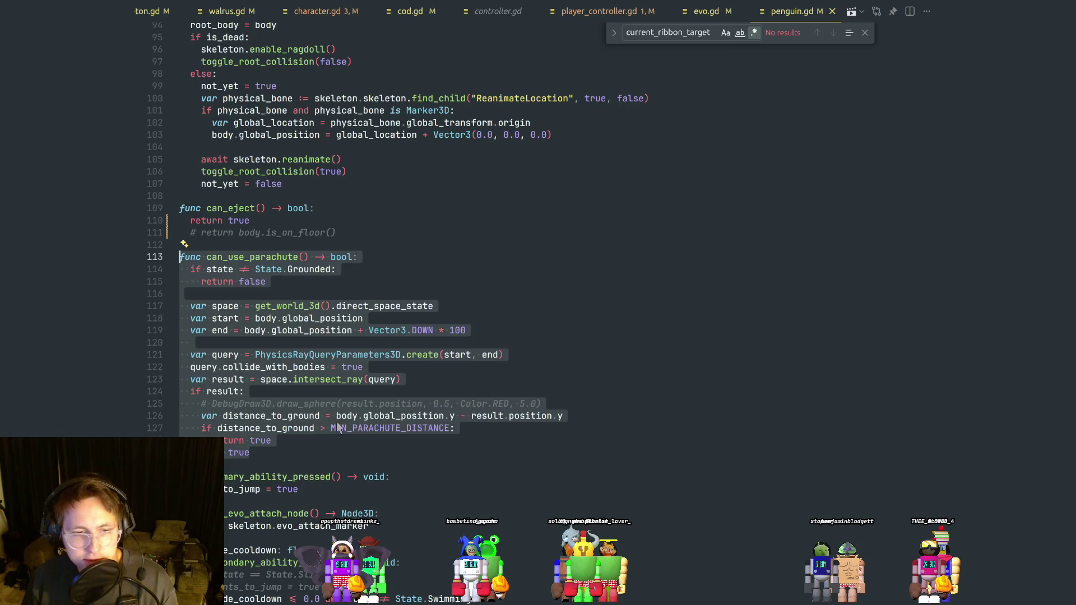
scroll(338, 428, "down", 4)
left_click(395, 477)
double_click(417, 480)
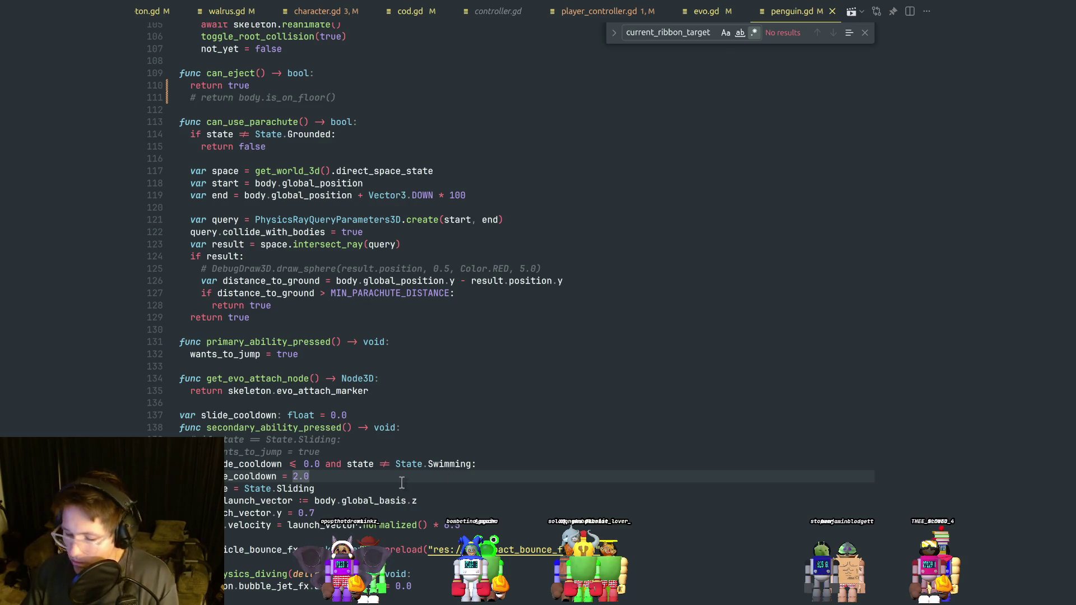
Highlight every true and the uses of secondary_ability_pressed, looking through the diving code.
double_click(416, 449)
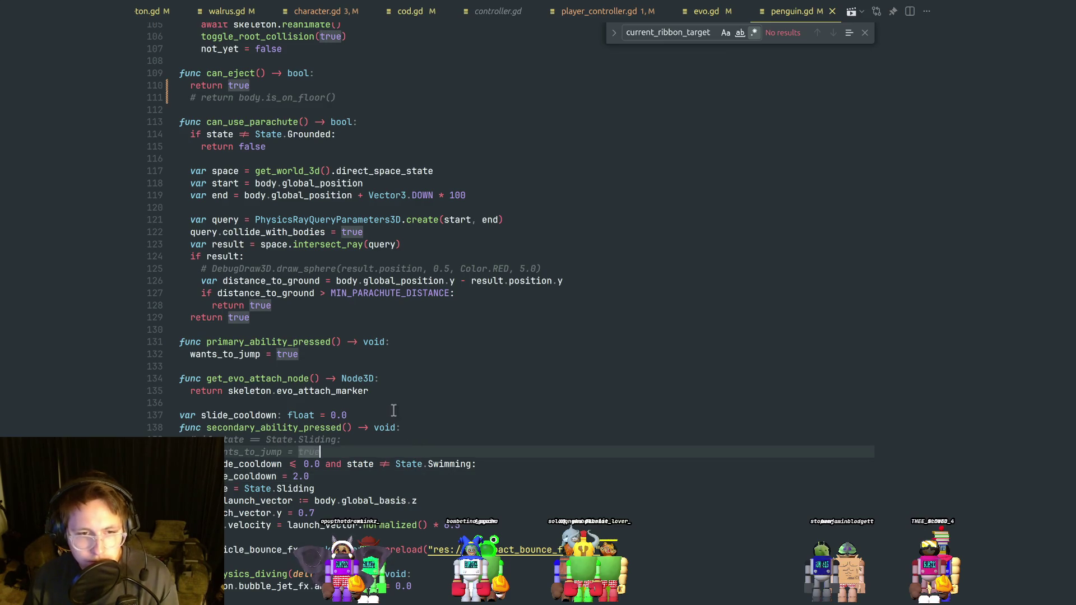
scroll(403, 429, "down", 2)
double_click(321, 361)
scroll(359, 392, "down", 3)
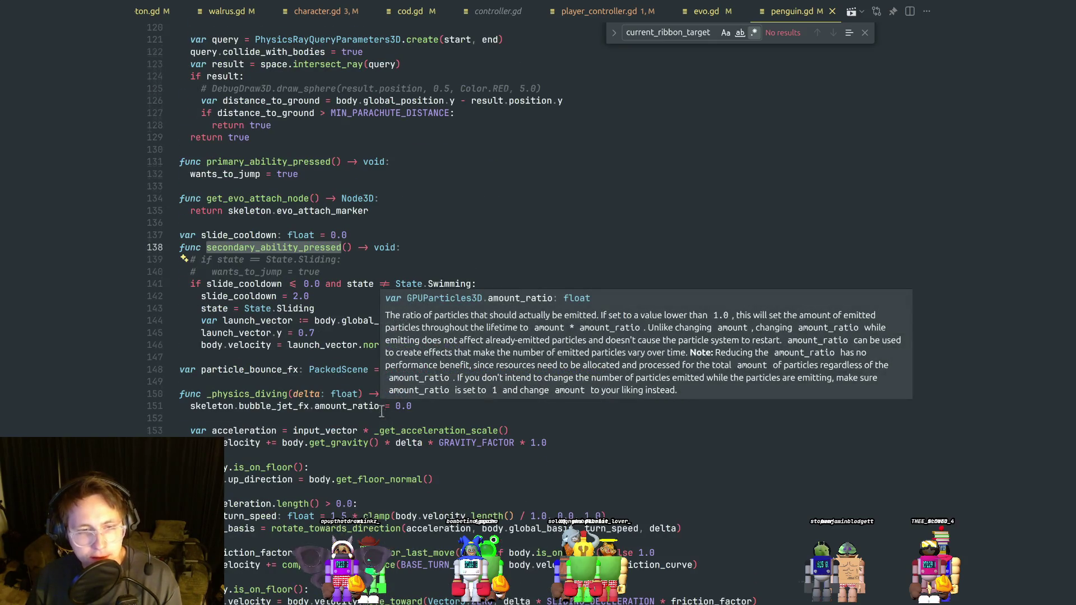
scroll(381, 411, "down", 10)
left_click(394, 329)
scroll(391, 290, "up", 8)
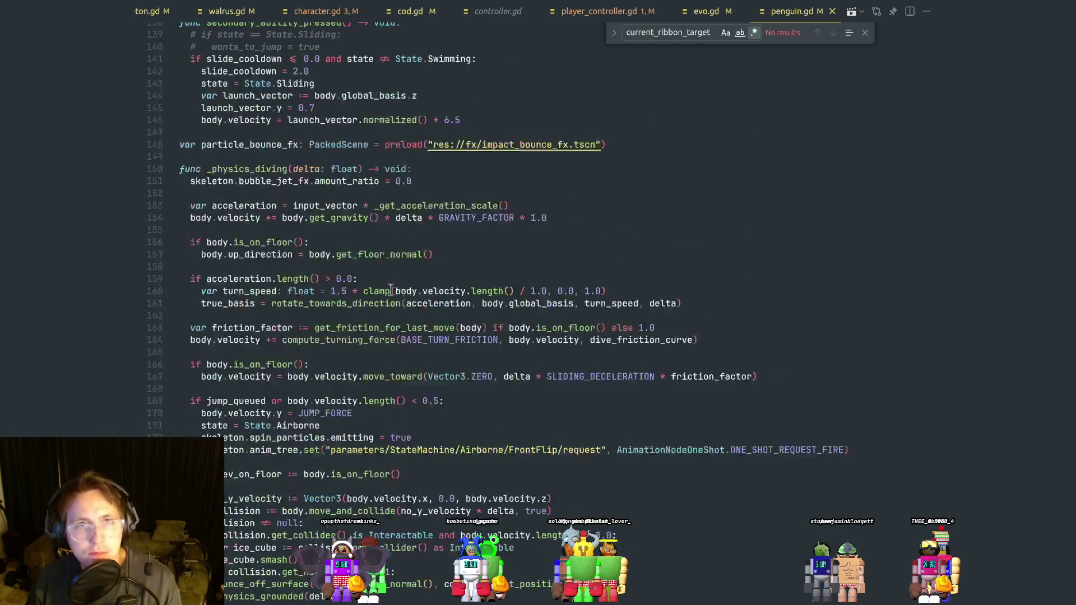
scroll(438, 295, "up", 6)
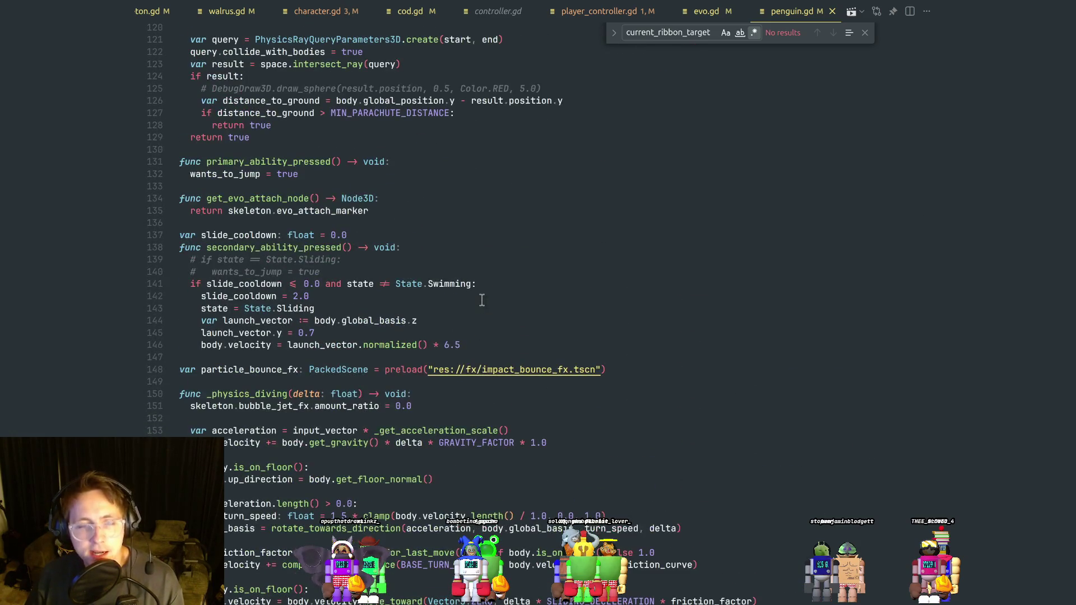
scroll(483, 292, "up", 5)
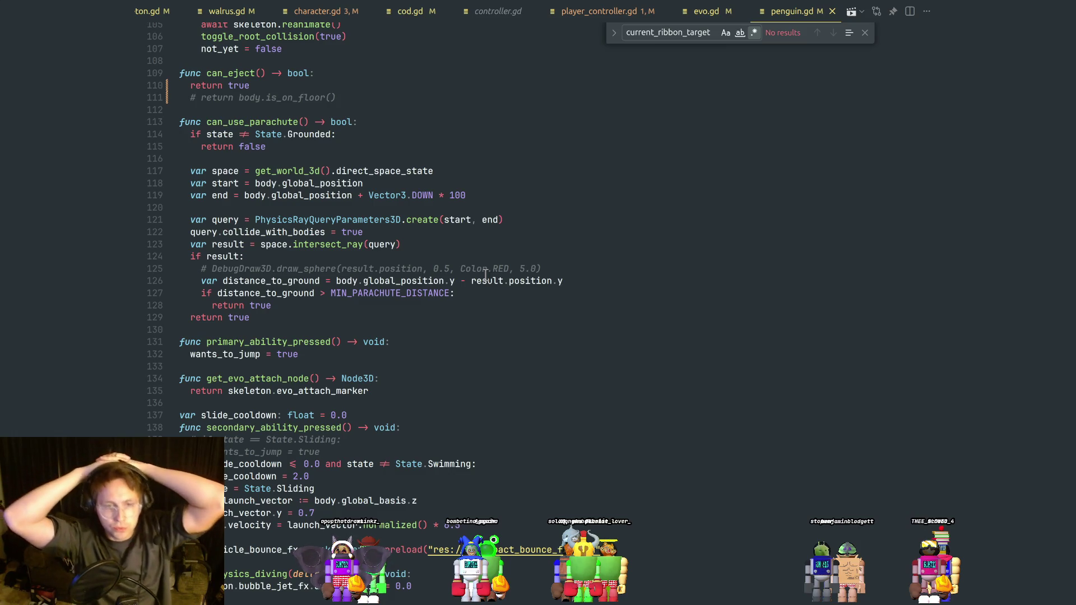
Close the search bar and every editor tab except penguin.gd.
left_click(583, 222)
left_click(865, 33)
middle_click(493, 14)
middle_click(495, 14)
middle_click(495, 14)
middle_click(482, 16)
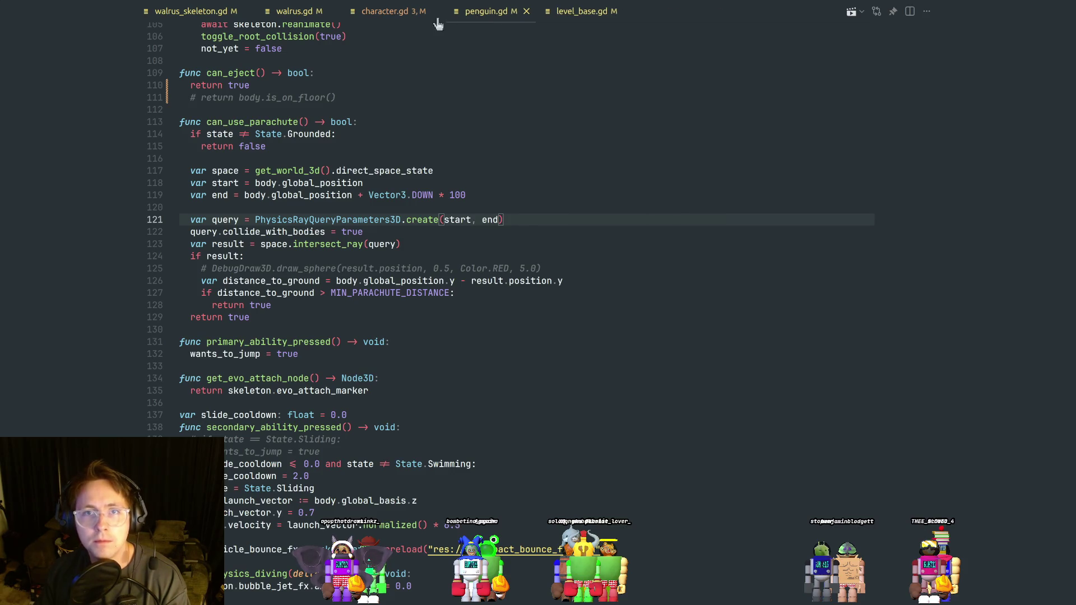
middle_click(198, 14)
middle_click(197, 16)
middle_click(200, 17)
middle_click(273, 17)
Review penguin.gd's ray query creation and the launch_vector.y = 0.7 line.
left_click(498, 160)
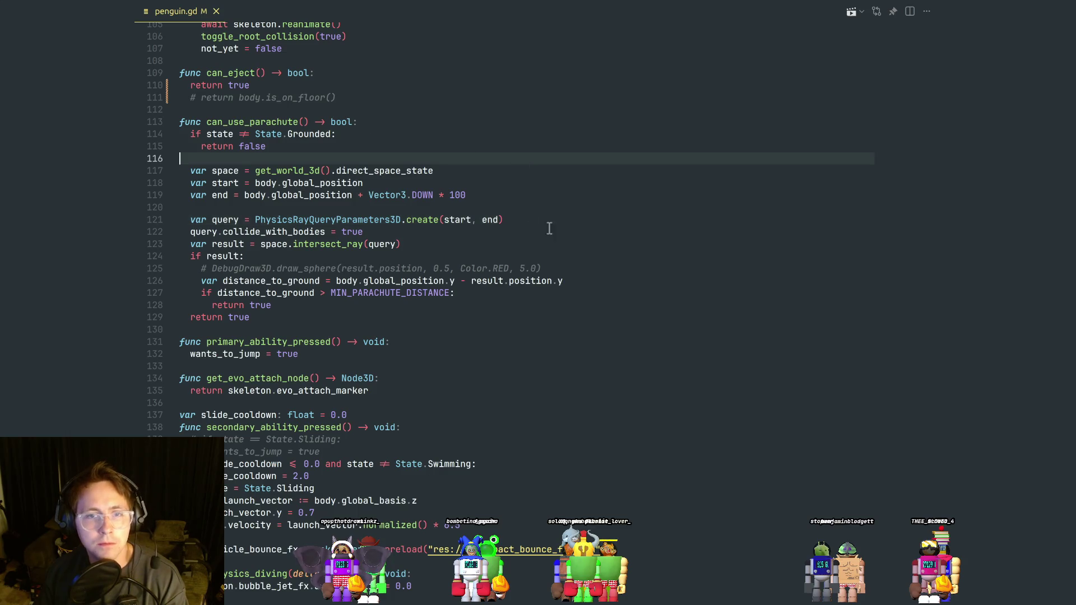
left_click(571, 216)
scroll(520, 296, "up", 2)
left_click(520, 262)
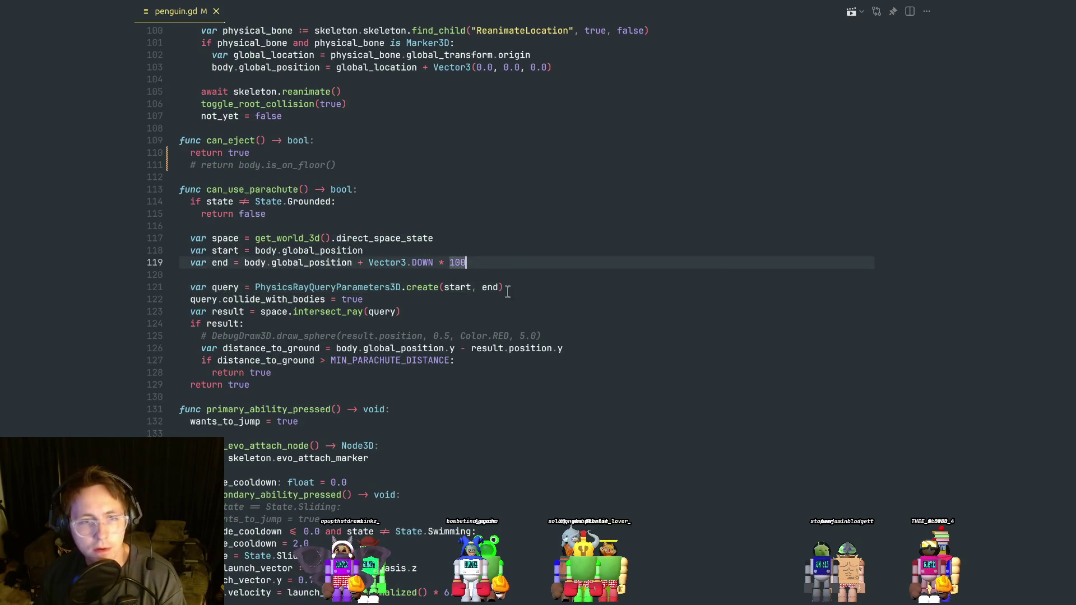
scroll(513, 302, "up", 2)
left_click(537, 343)
scroll(487, 326, "down", 12)
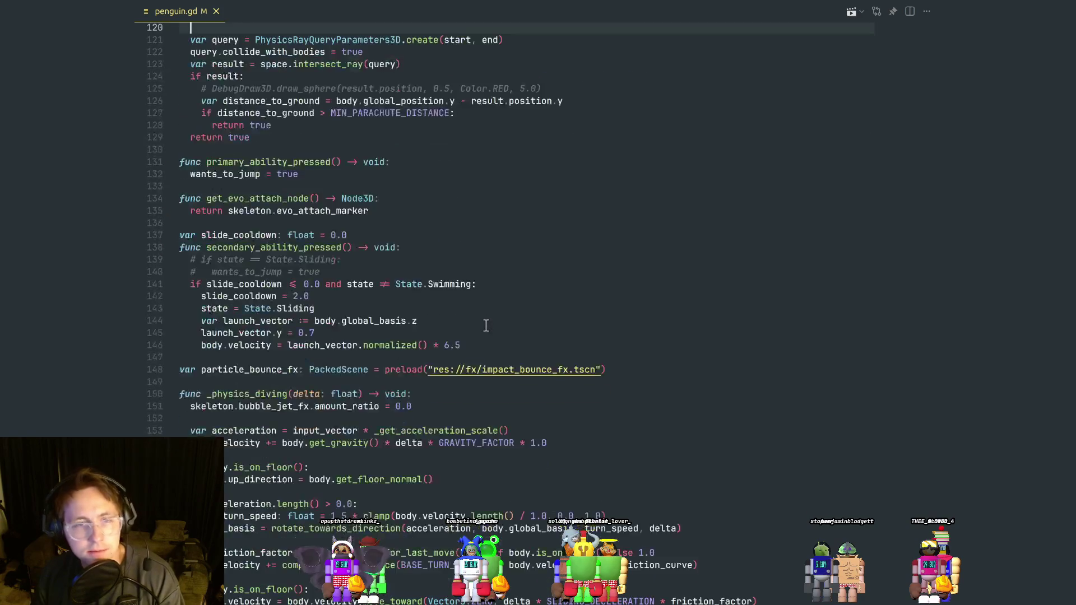
left_click(504, 217)
Briefly switch to Godot and back, then look at the launch_vector direction line.
key("alt+Tab")
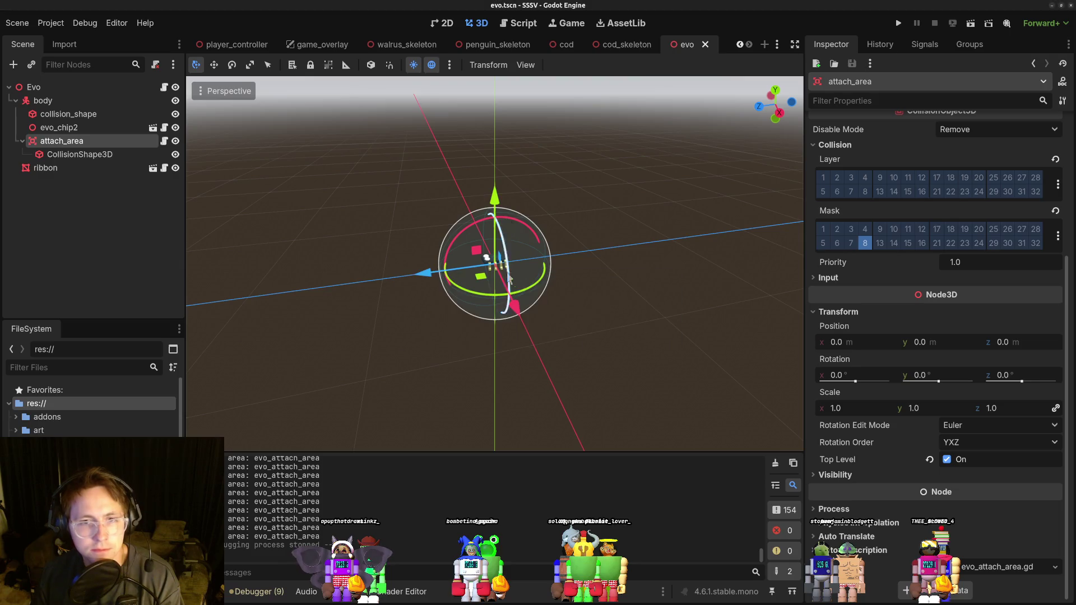
key("alt+Tab")
left_click(453, 306)
left_click(505, 222)
left_click(474, 207)
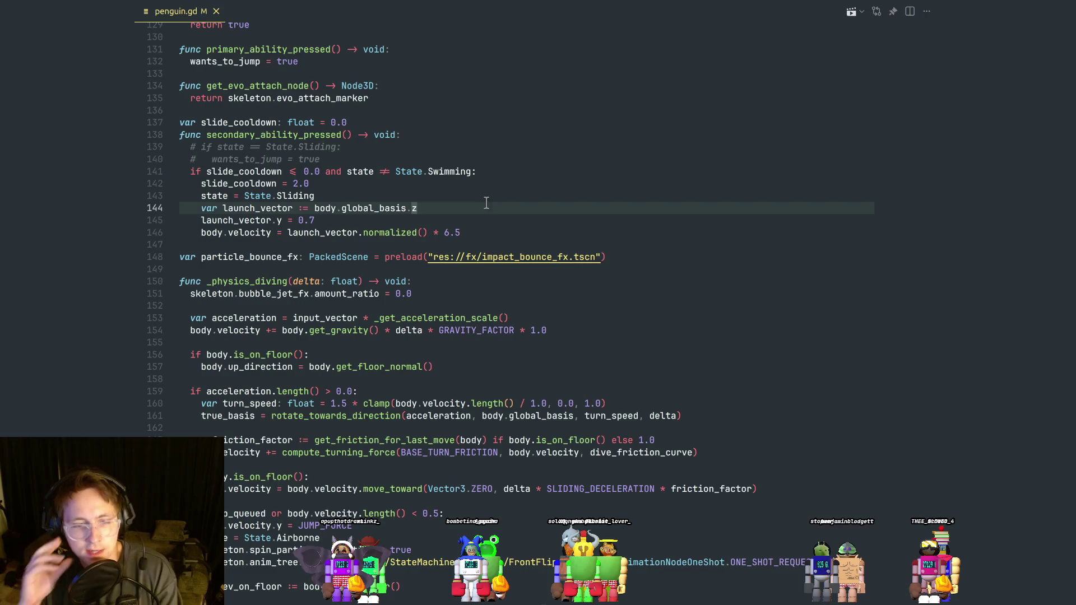
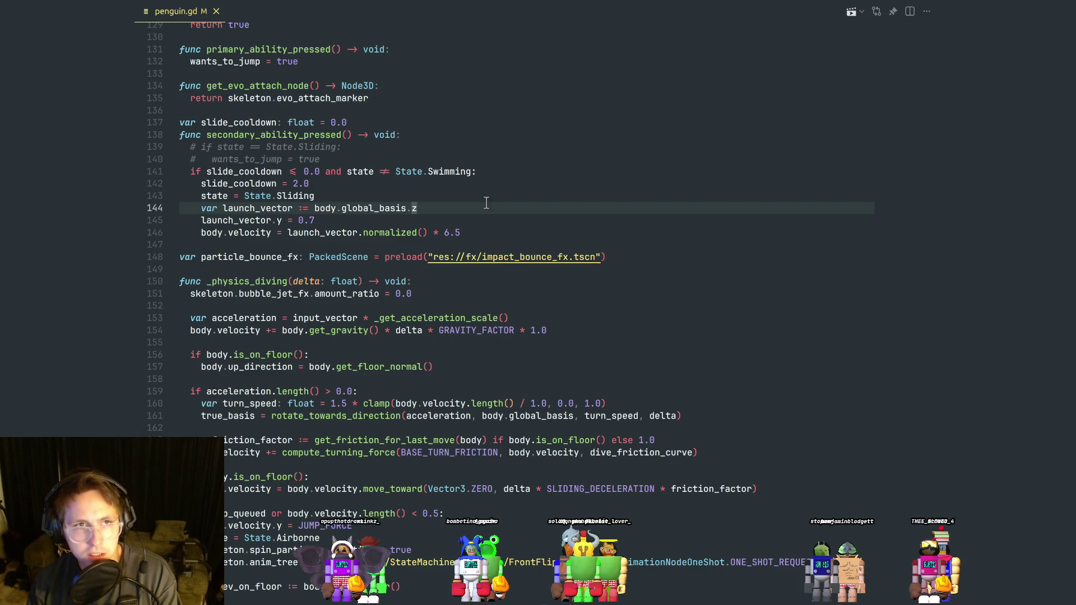
Open character.gd through the quick file finder, replacing the earlier 'penguin' search with 'character'.
key("ctrl+p")
type("penguin")
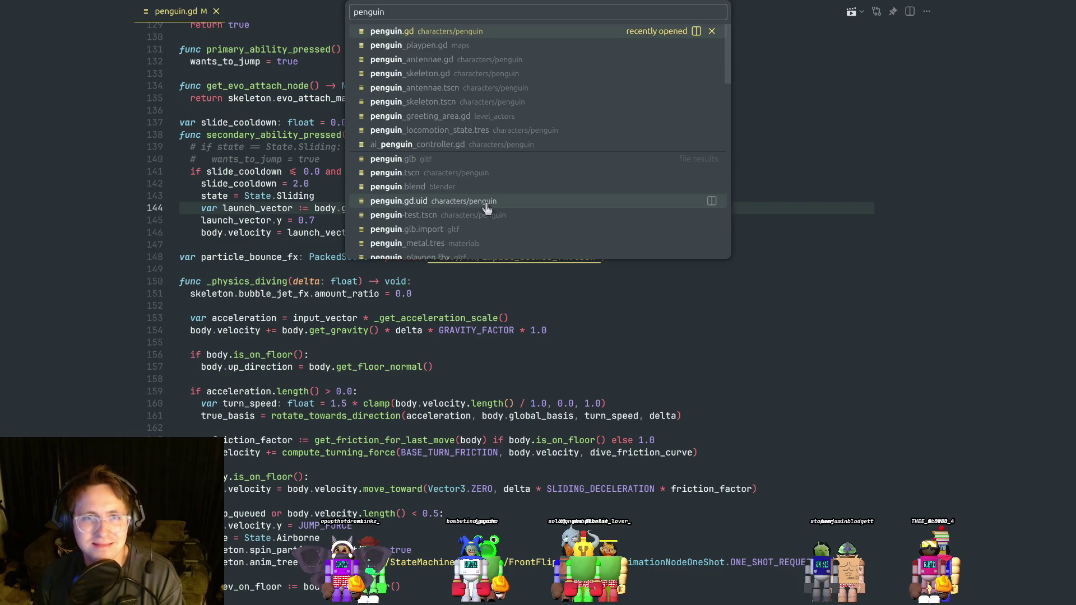
key("ctrl+a")
type("character")
key("Return")
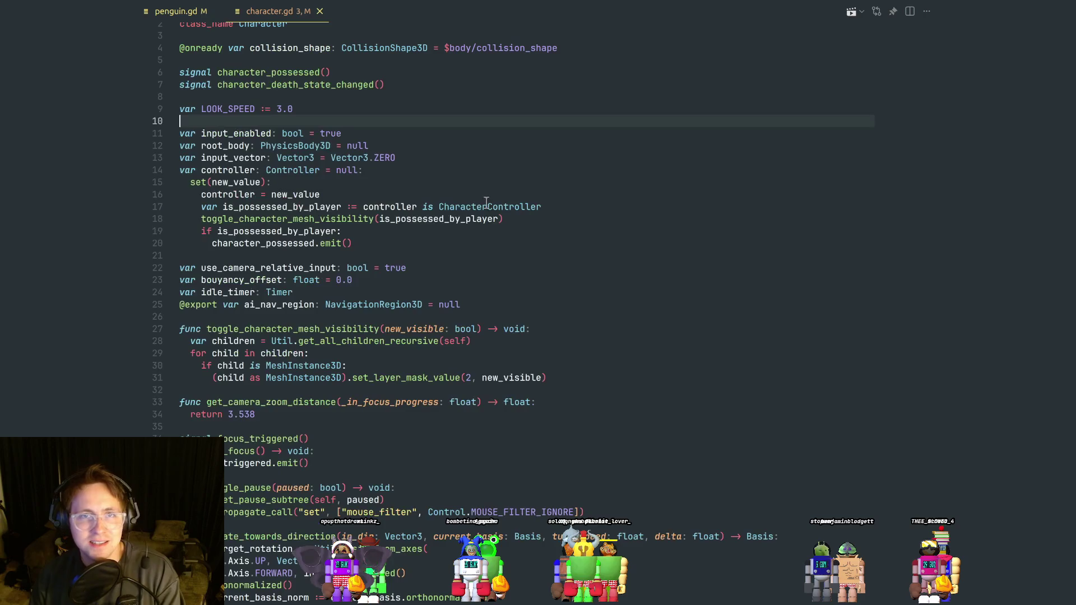
Review the variable declarations and the controller setter around lines 16–17.
left_click(467, 280)
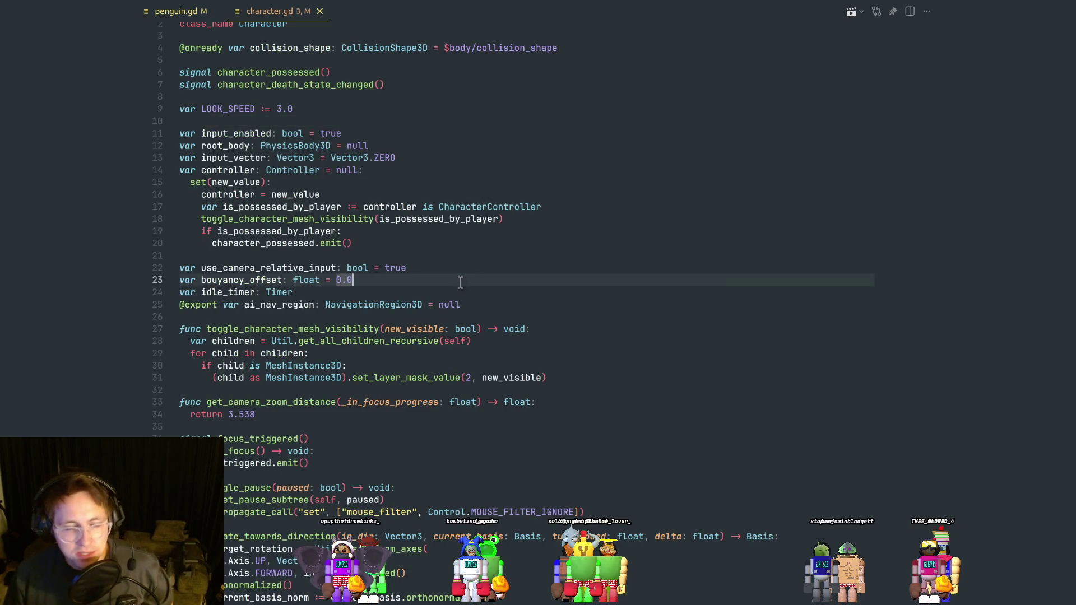
left_click(341, 222)
key("Up")
key("Up")
key("Down")
key("Up")
left_click(395, 207)
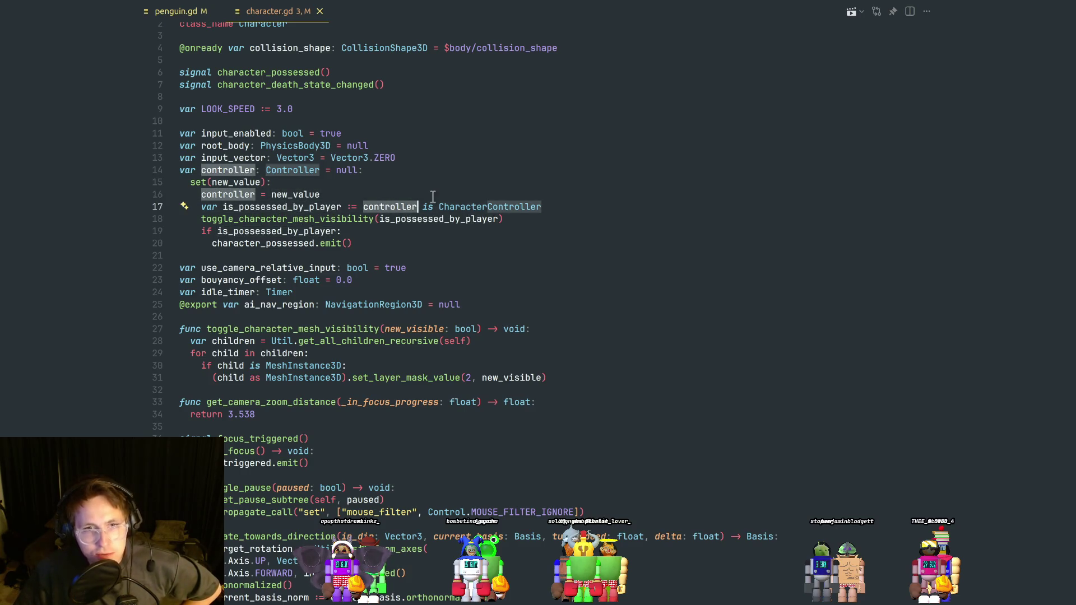
key("Up")
Inspect toggle_character_mesh_visibility, its call and its get_all_children_recursive loop.
double_click(318, 222)
left_click(372, 236)
left_click(373, 220)
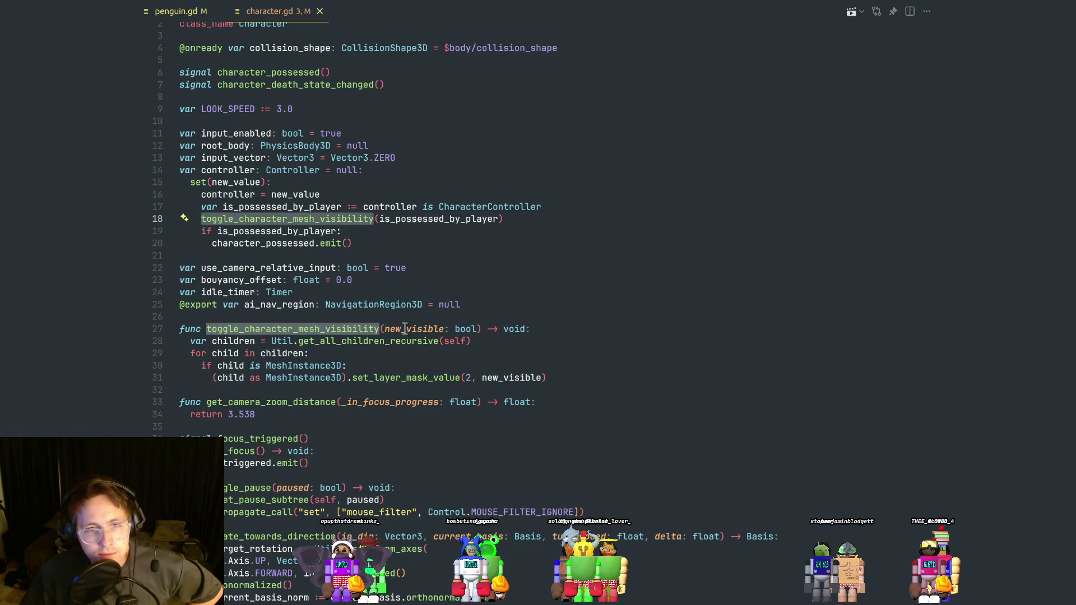
left_click(404, 356)
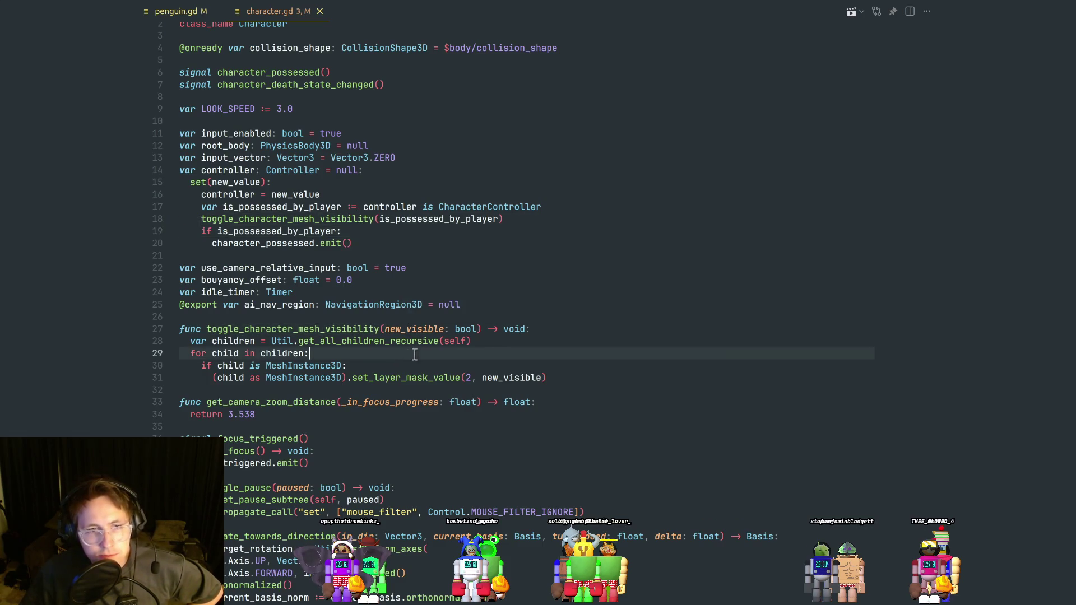
left_click(494, 340)
left_click(424, 357)
left_click(498, 348)
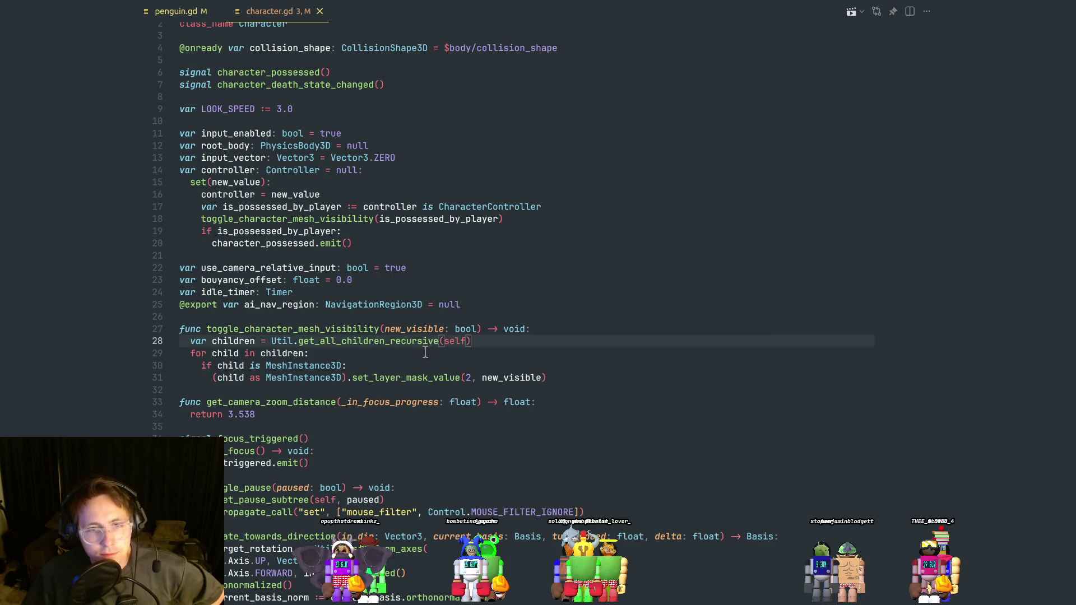
Add blank lines below ai_nav_region and start typing the new handle function.
key("Up")
key("Up")
key("Up")
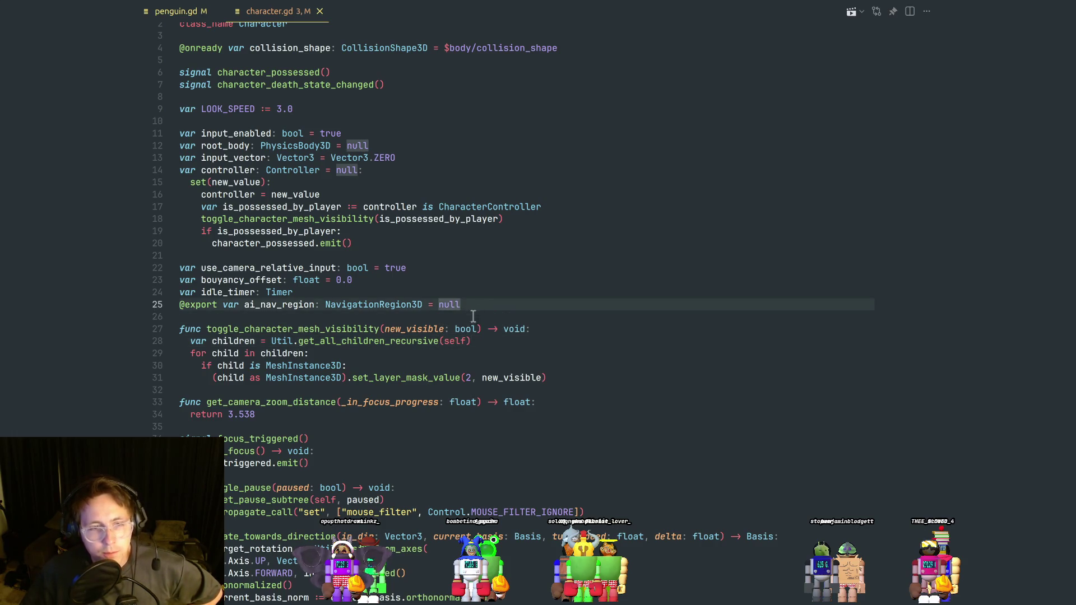
scroll(444, 384, "down", 1)
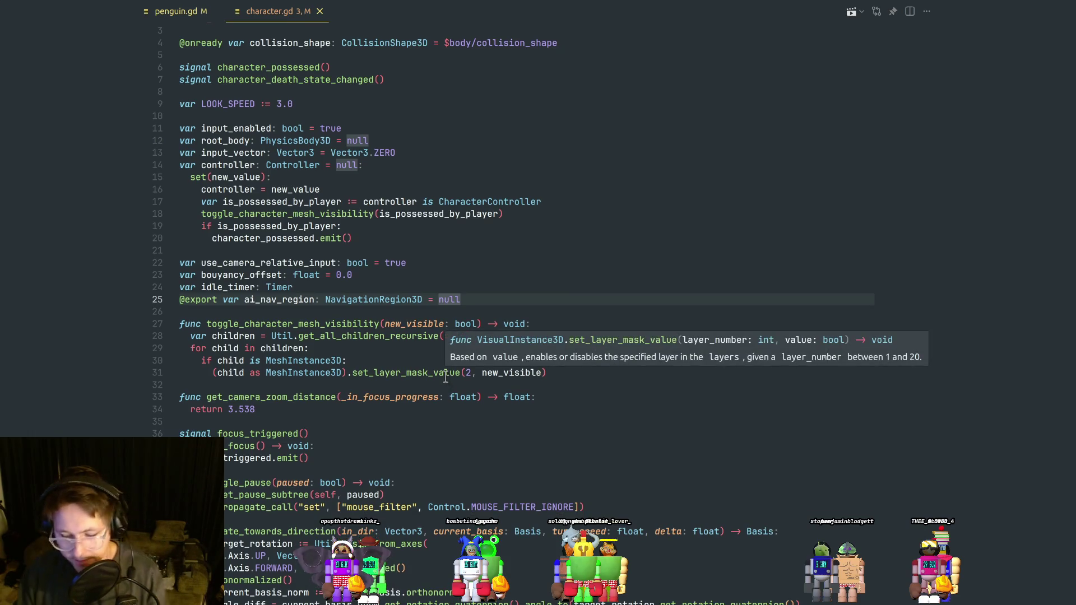
key("Return")
key("Return")
type("func handle_possession_chan")
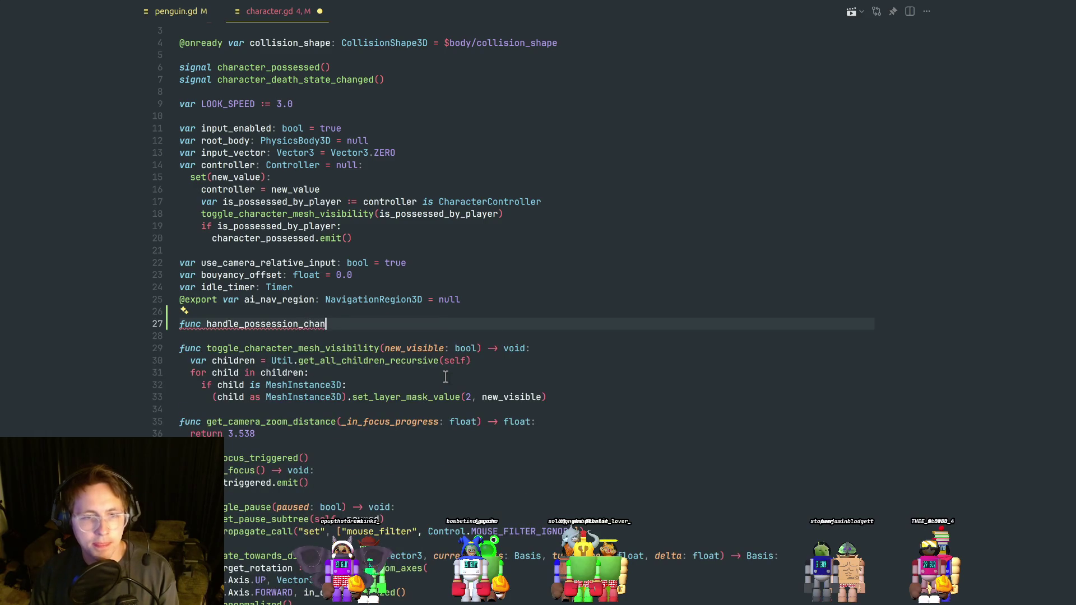
type("(")
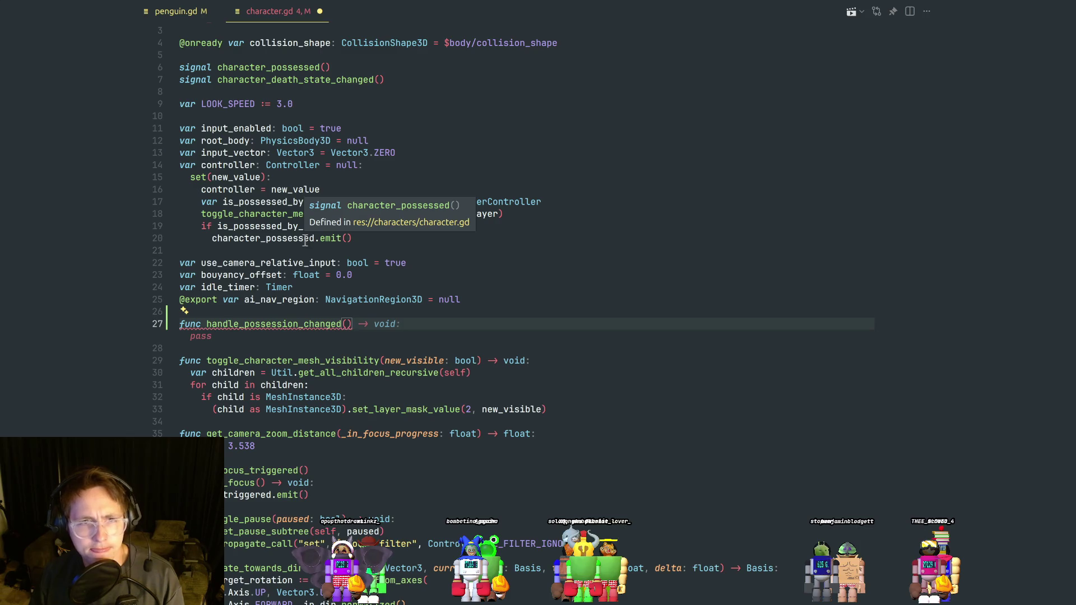
Search the project for character_possessed, then accept the suggested handle_possession_changed function.
left_click(301, 238)
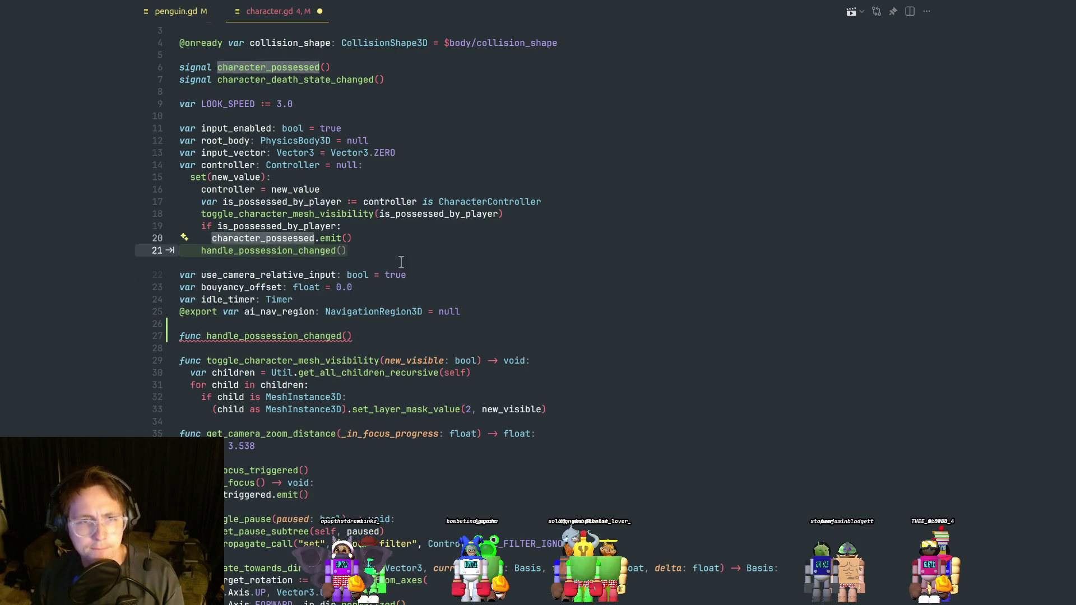
key("ctrl+shift+f")
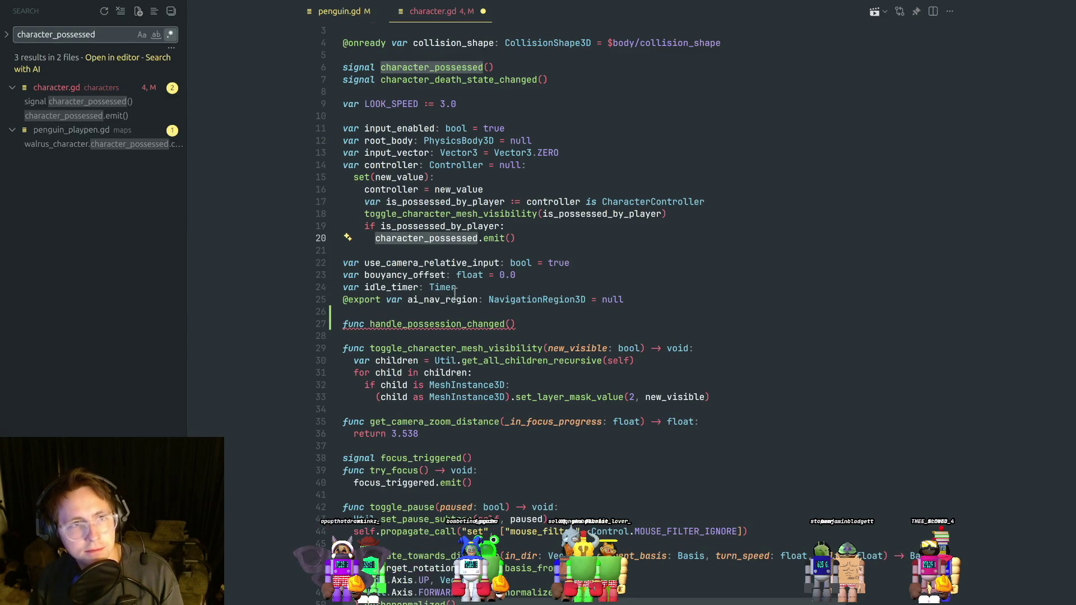
left_click(538, 314)
left_click(534, 324)
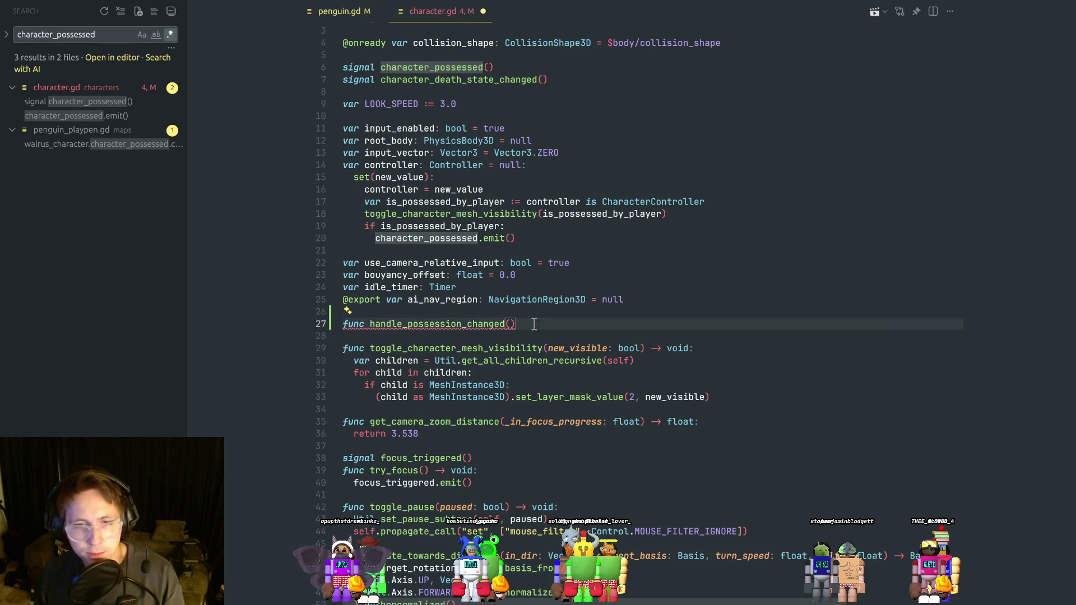
key("Tab")
left_click(510, 324)
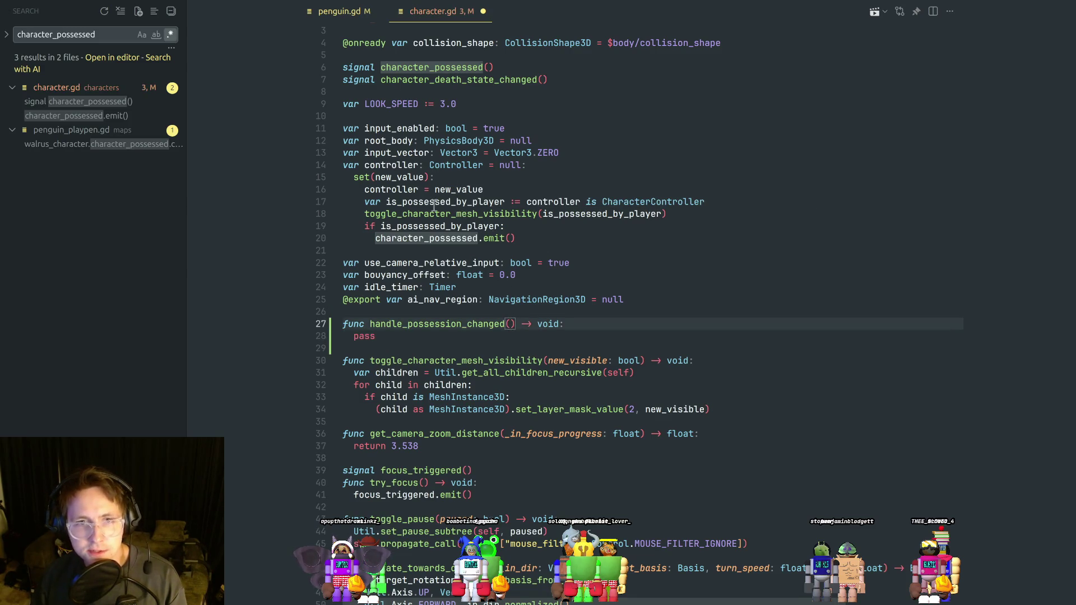
Add a handle_possession_changed() call inside the controller setter.
left_click(476, 201)
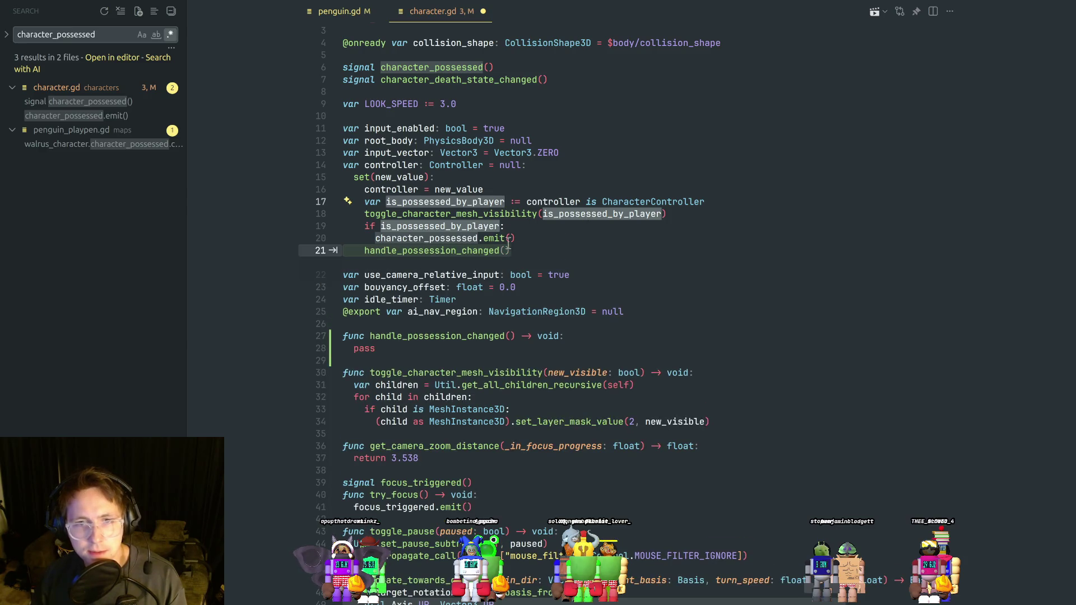
left_click(501, 255)
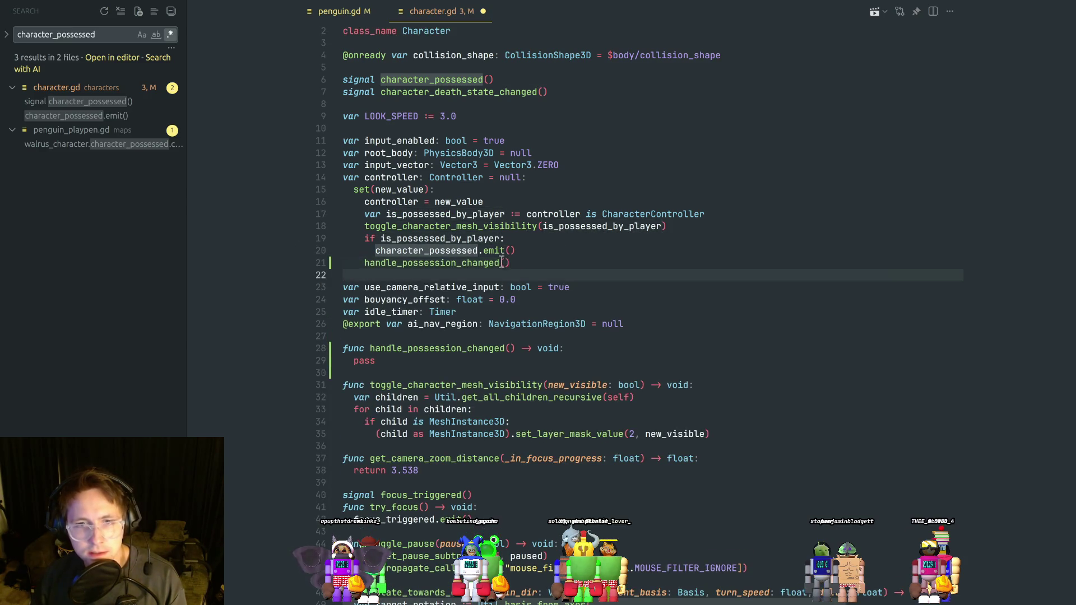
key("BackSpace")
key("BackSpace")
type(".emi")
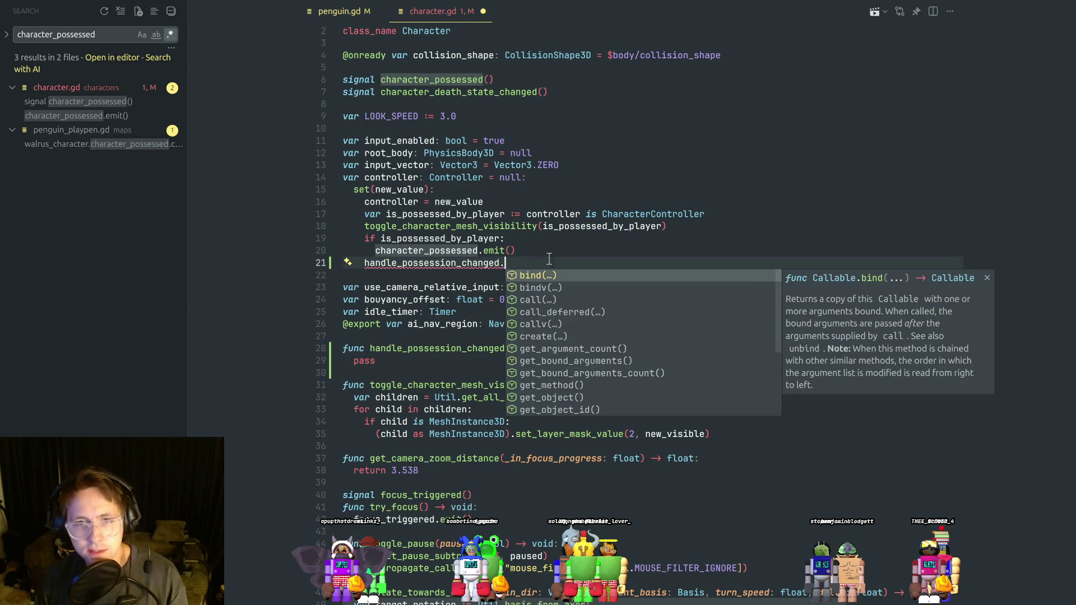
key("BackSpace")
key("BackSpace")
key("BackSpace")
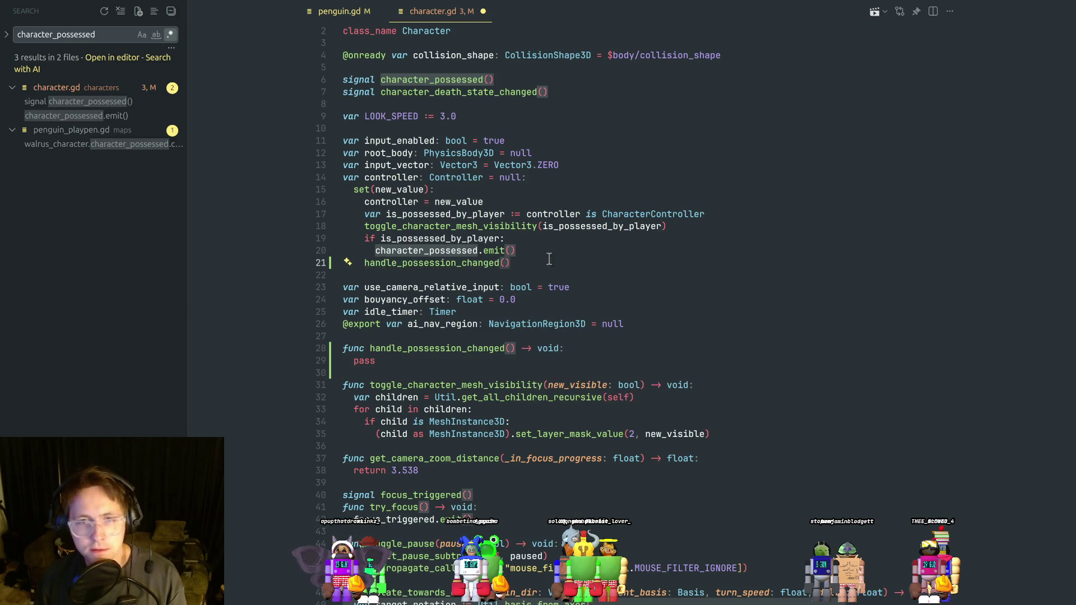
type("()")
Pass is_possessed_by_player from line 17 as the call's argument and save.
left_click(473, 215)
double_click(473, 215)
key("ctrl+c")
left_click(502, 263)
key("ctrl+v")
left_click(556, 251)
key("ctrl+s")
Give handle_possession_changed the parameter is_possessed_by_player: bool and open its body.
double_click(563, 263)
key("ctrl+c")
left_click(510, 348)
key("ctrl+v")
type(": bool")
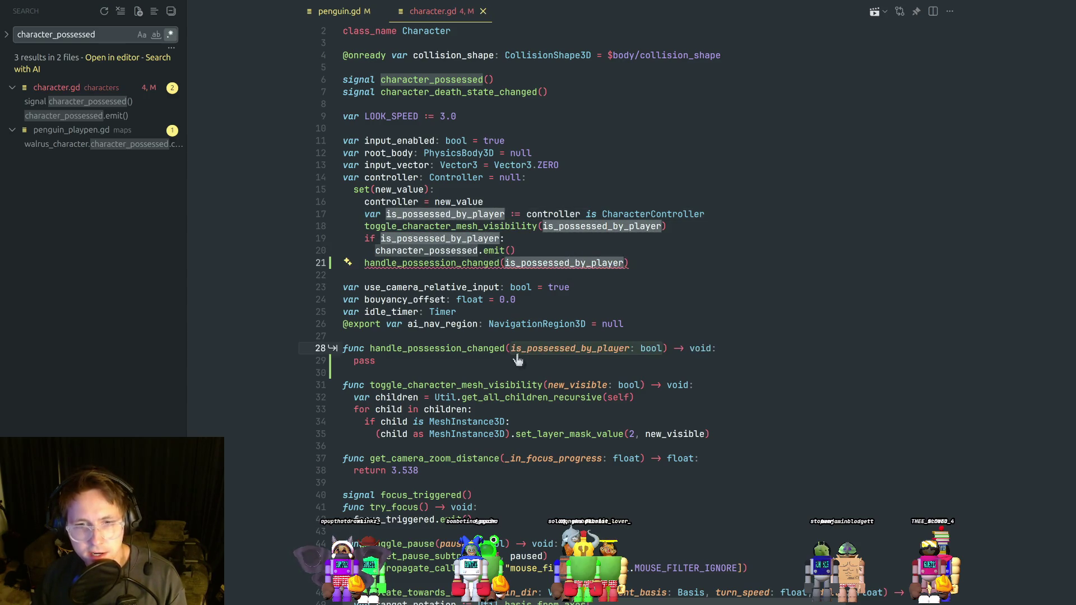
left_click(569, 337)
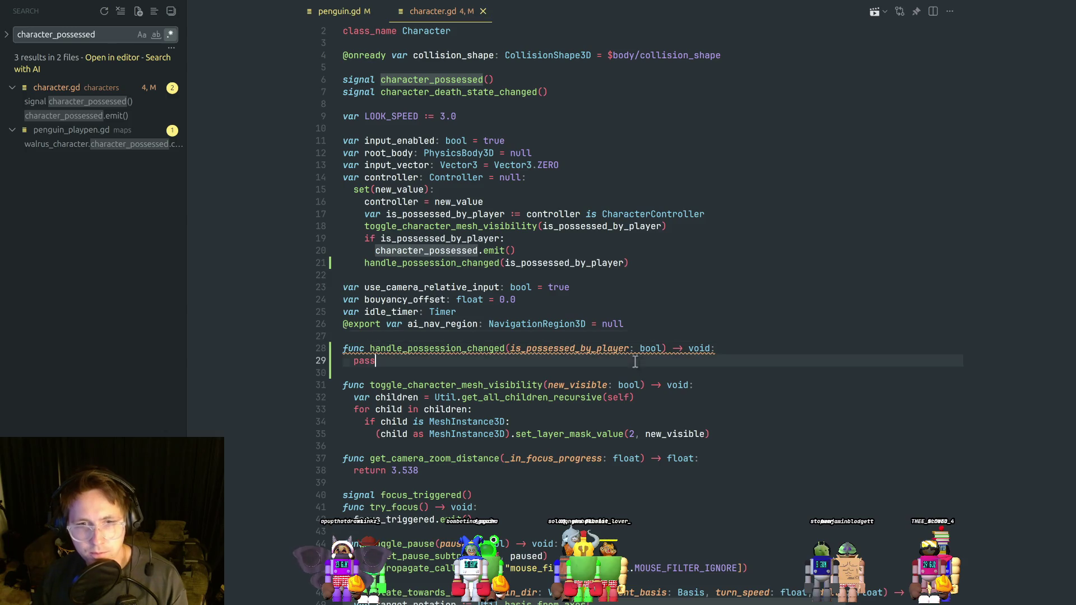
left_click(727, 349)
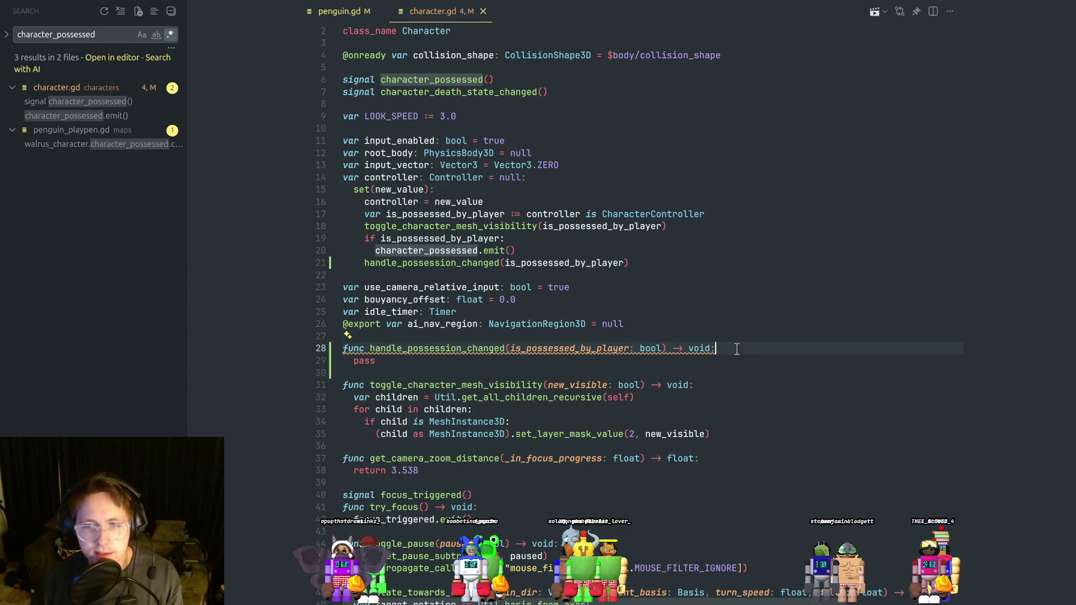
key("Return")
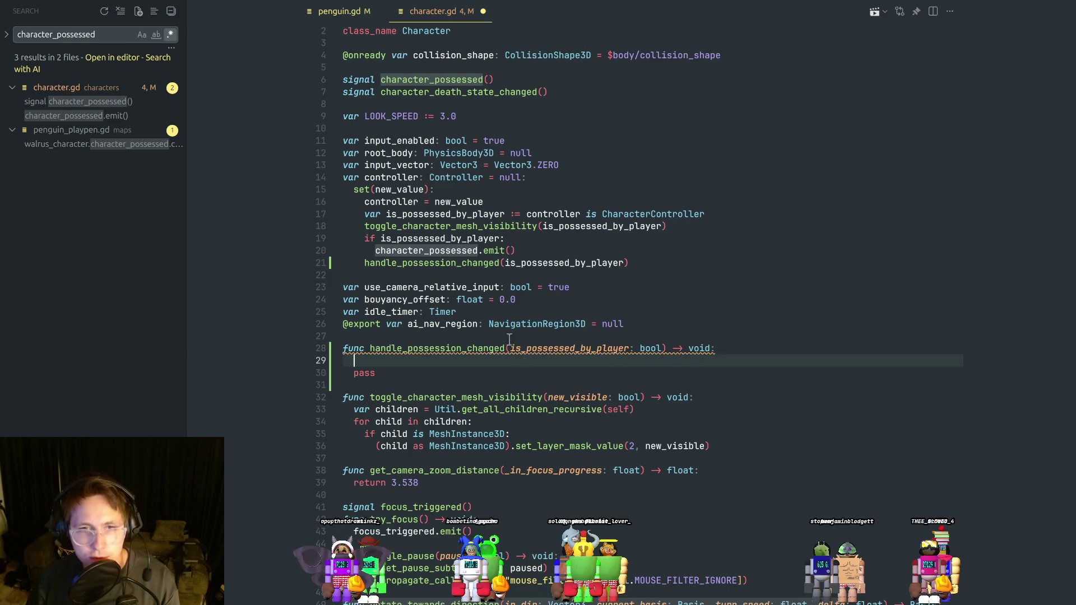
Copy the child-iterating loop into handle_possession_changed, checking for EvoAttachArea instead of MeshInstance3D.
scroll(511, 336, "down", 1)
left_click(594, 367)
mouse_move(709, 404)
left_mouse_down()
mouse_move(354, 366)
mouse_move(349, 377)
mouse_move(353, 364)
left_mouse_up()
key("ctrl+c")
left_click(372, 315)
key("ctrl+v")
left_click(459, 368)
left_click(506, 339)
mouse_move(568, 351)
type("EvoAttachArea")
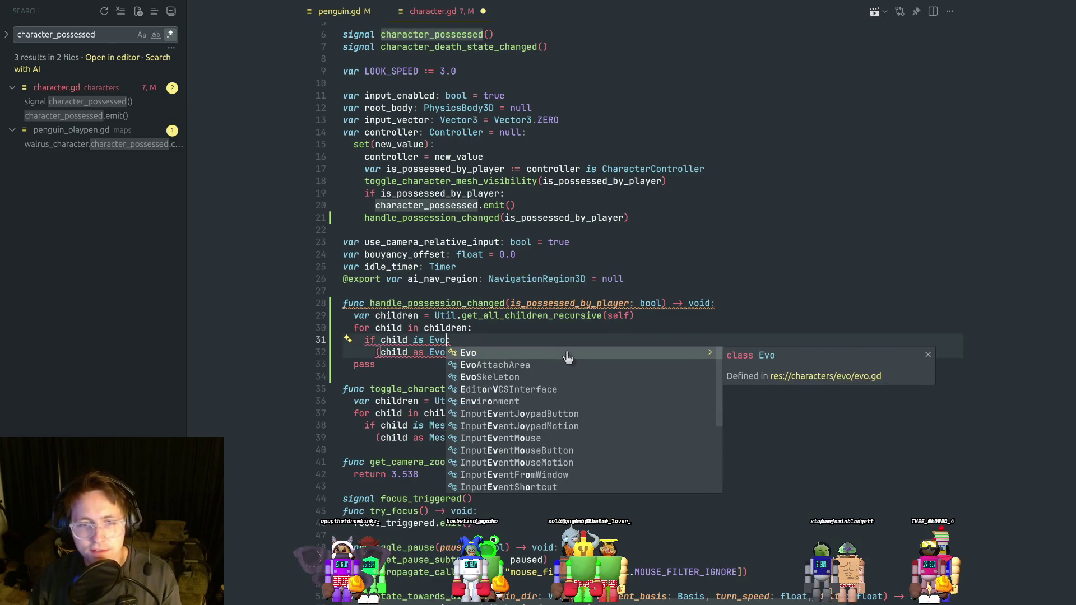
key("Escape")
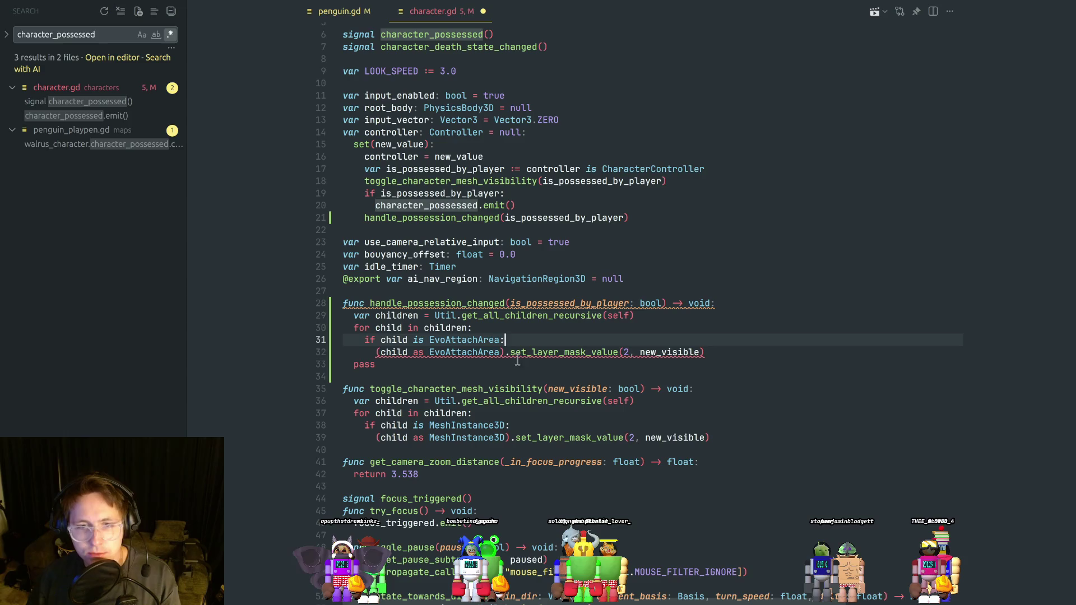
Replace the set_layer_mask_value call with monitorable = false.
left_click(724, 352)
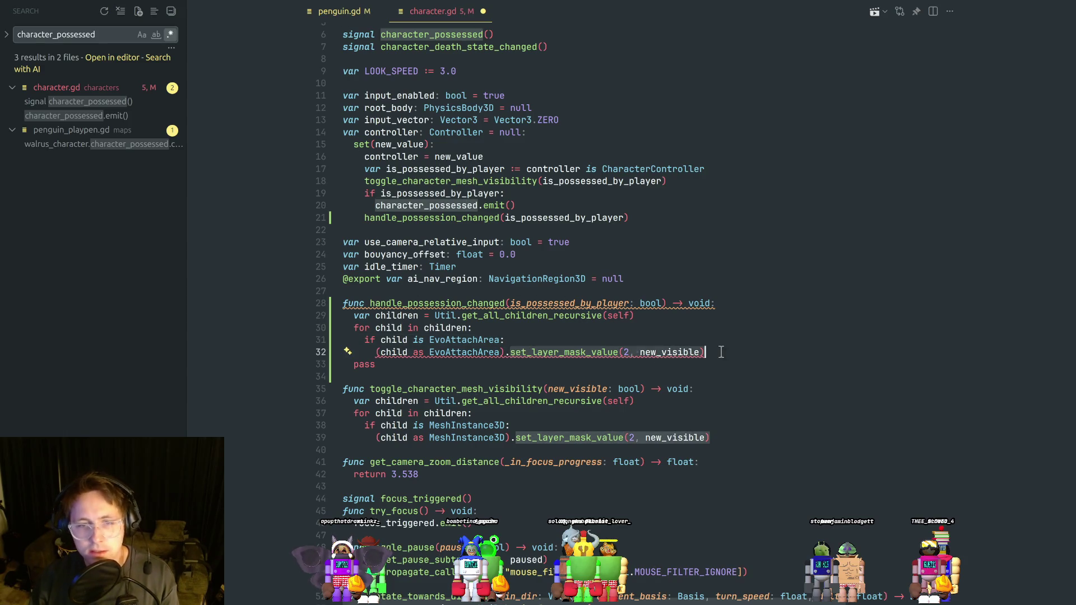
key("ctrl+BackSpace")
key("ctrl+BackSpace")
key("ctrl+BackSpace")
type(".mon")
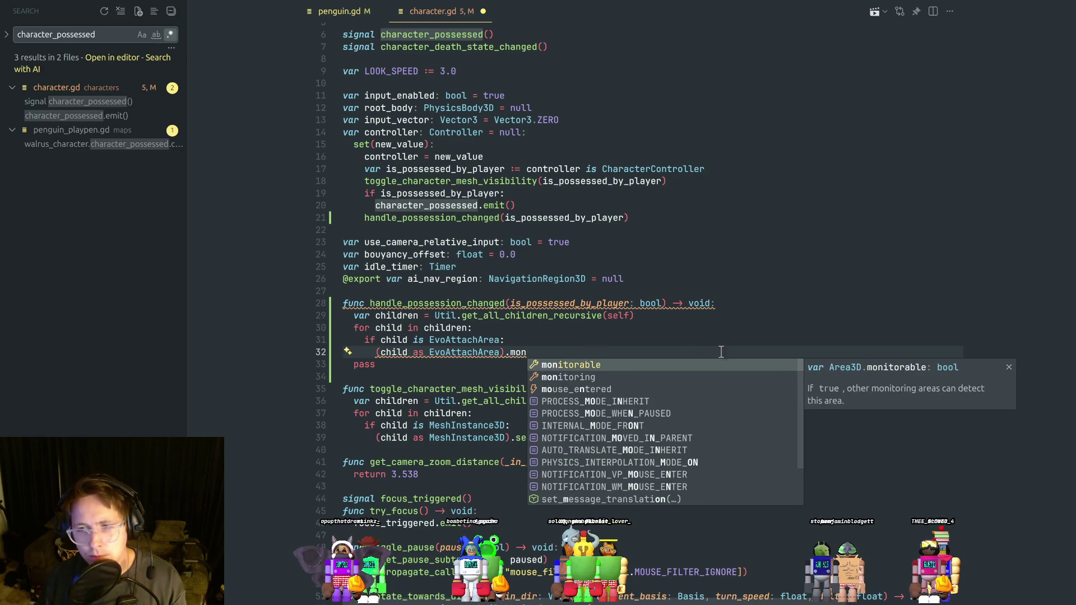
key("Return")
type("= false")
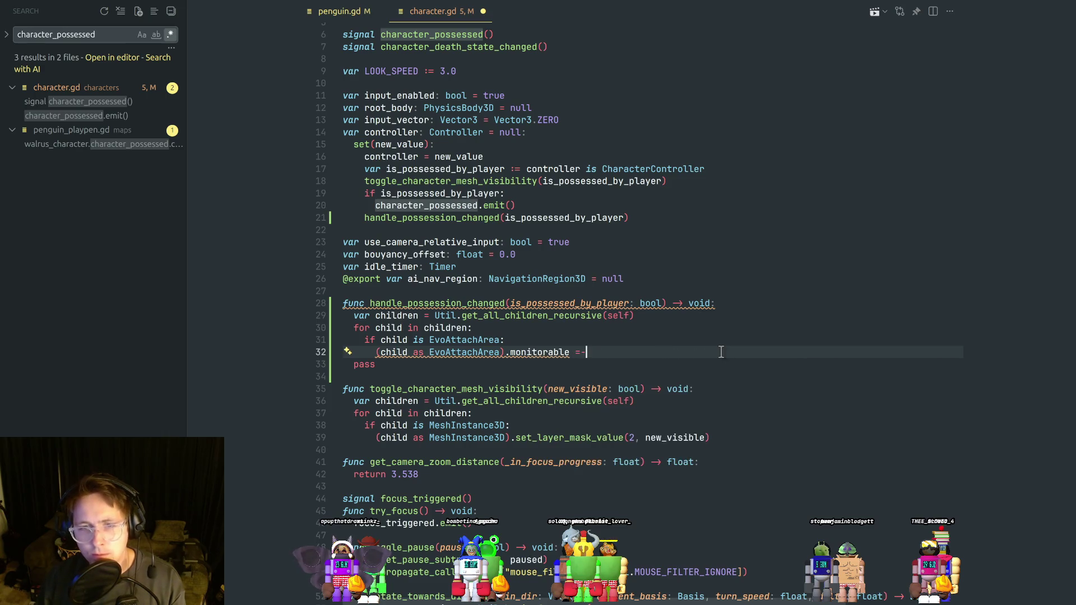
key("Escape")
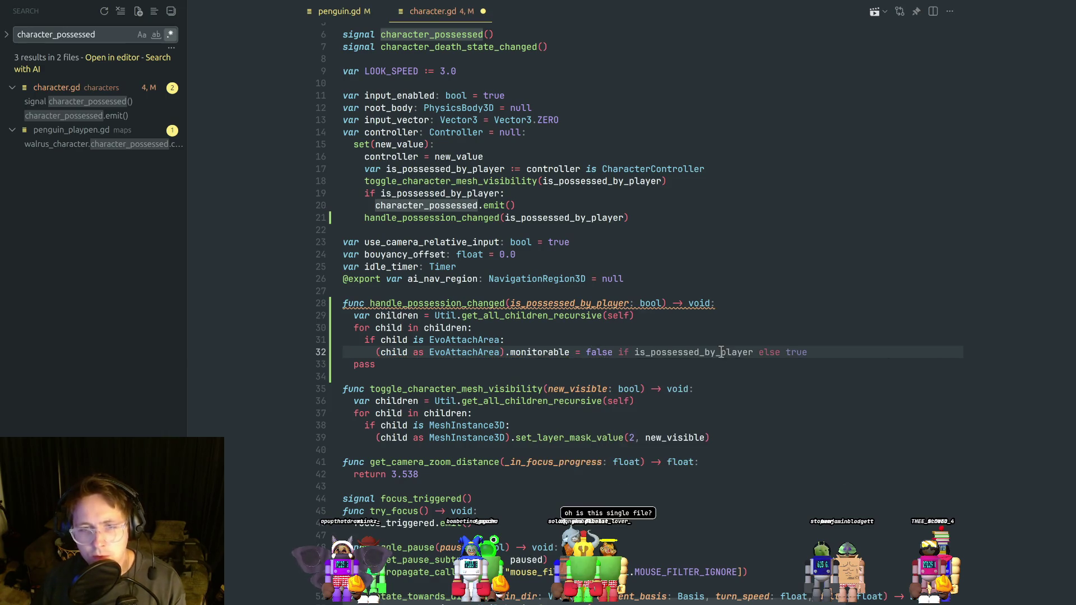
Change the monitorable value on line 32 to !is_possessed_by_player.
left_click(585, 343)
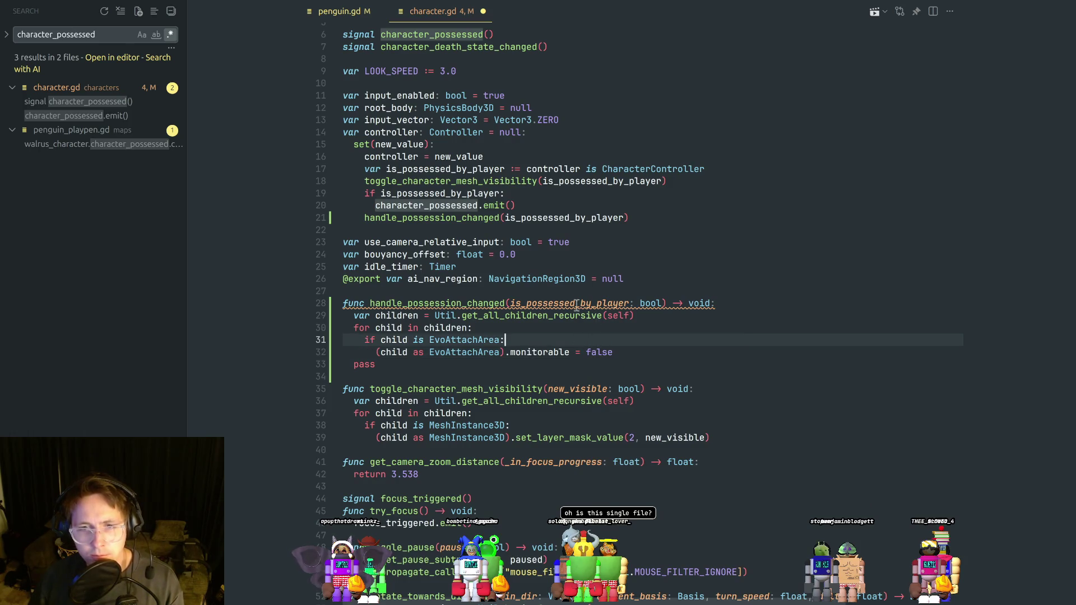
double_click(575, 303)
double_click(599, 352)
key("ctrl+v")
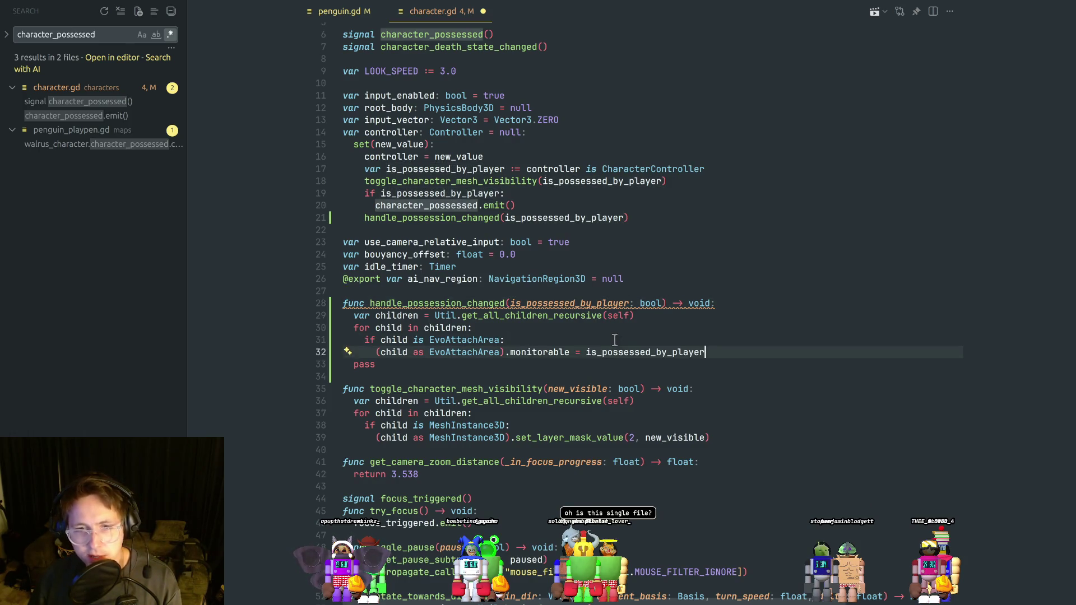
left_click(587, 352)
type("!")
Delete the leftover pass line and briefly check the Godot editor.
left_click(626, 340)
left_click(509, 361)
key("ctrl+shift+k")
left_click(571, 340)
key("alt+Tab")
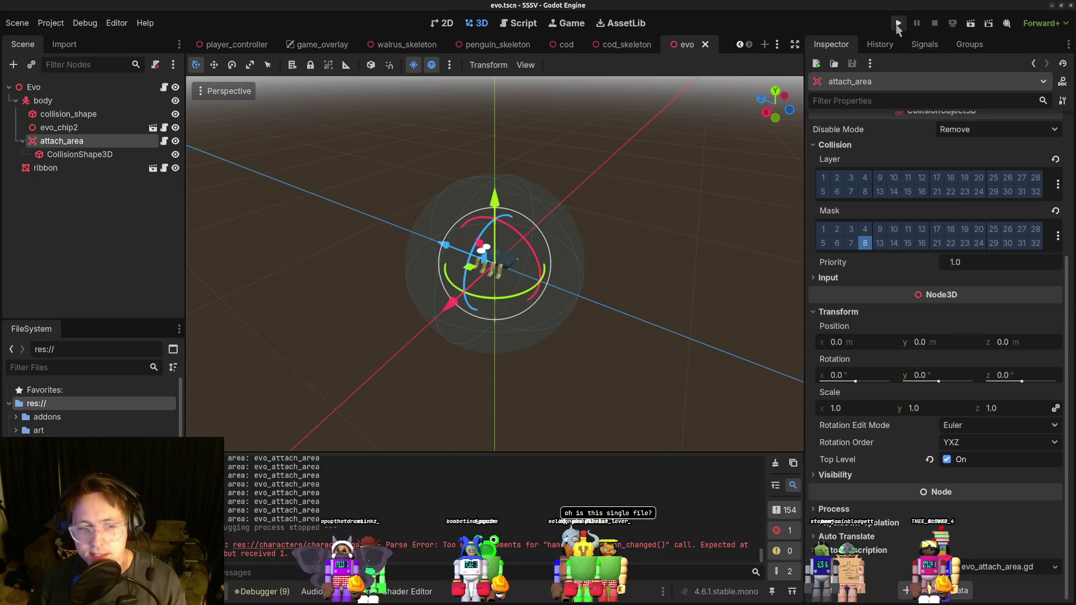
key("alt+Tab")
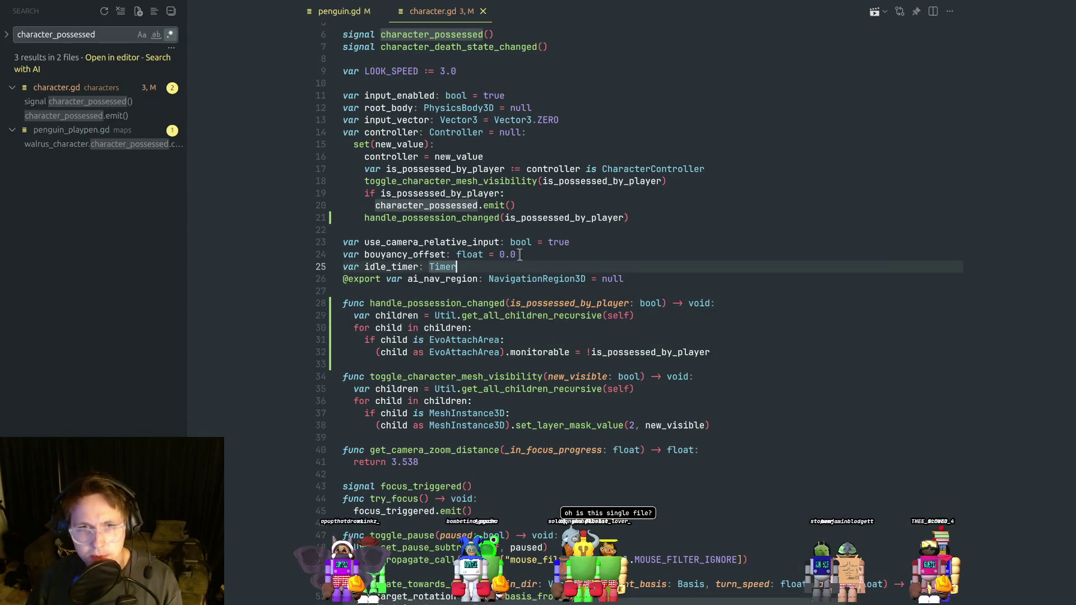
Check penguin.gd's amount_ratio and Swimming state lines, then open evo.gd.
left_click(339, 12)
left_click(526, 294)
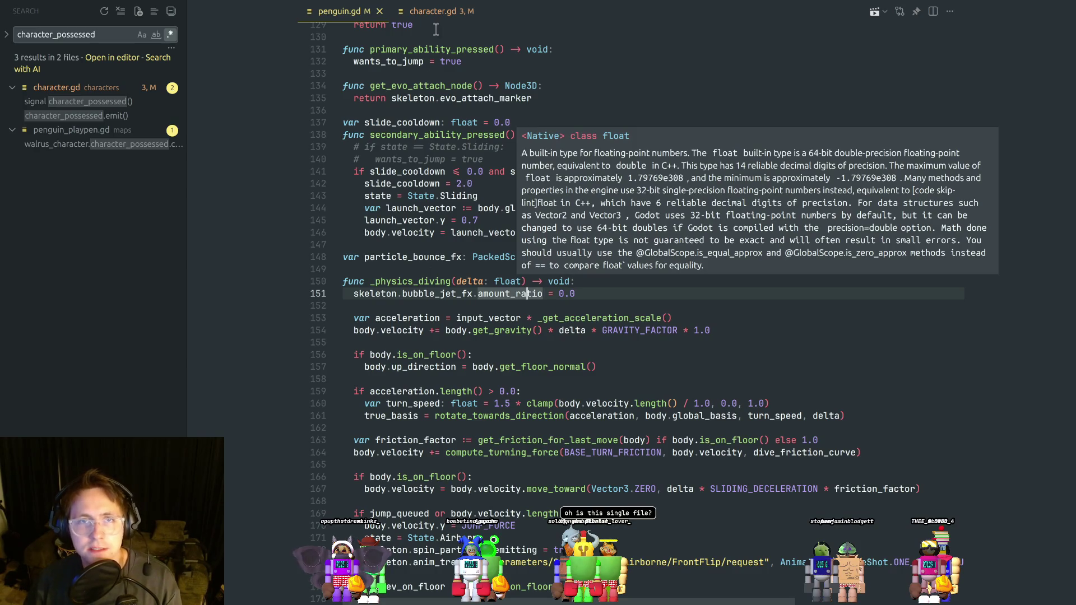
left_click(601, 171)
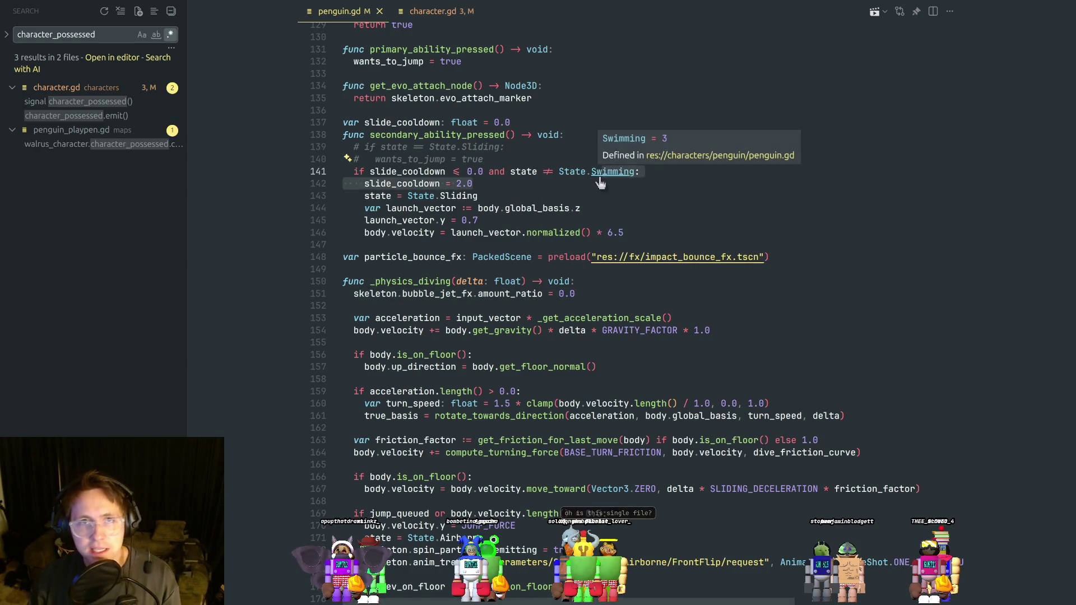
key("ctrl+p")
left_click(599, 174)
Find the nearest_area.name print on line 71 of evo.gd and comment it out.
left_click(575, 372)
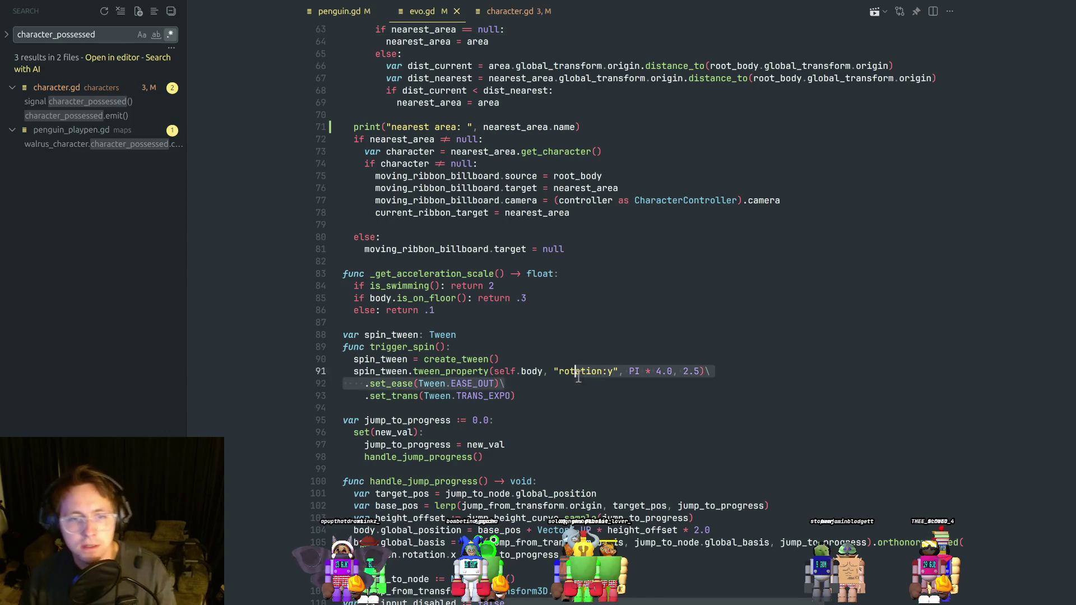
scroll(579, 377, "down", 6)
left_click(583, 377)
scroll(557, 407, "down", 6)
left_click(556, 391)
scroll(563, 390, "down", 9)
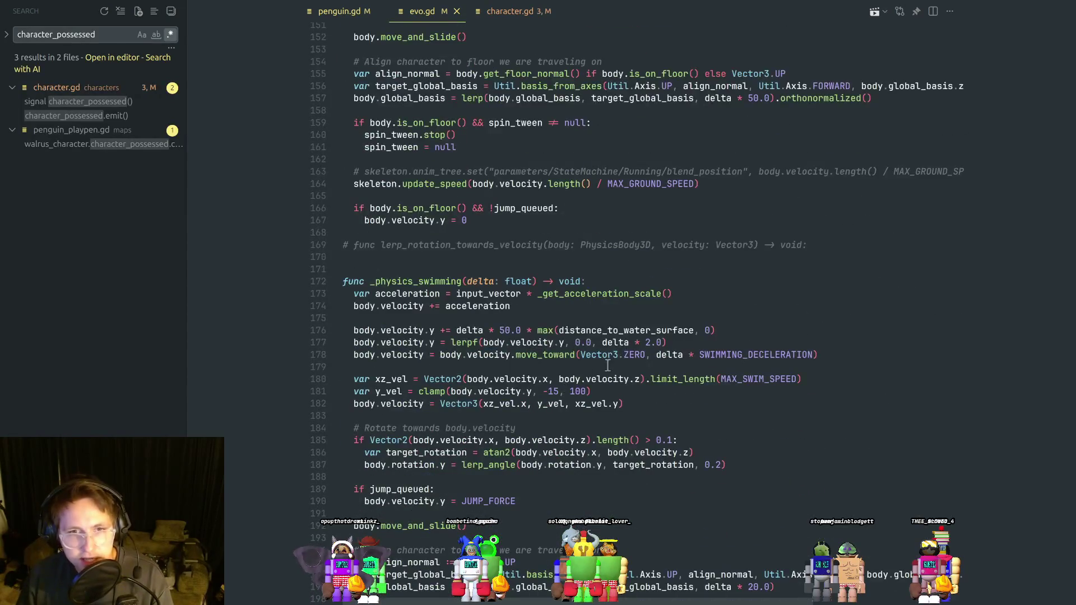
scroll(609, 366, "up", 20)
scroll(612, 334, "up", 7)
left_click(555, 330)
left_click(604, 330)
left_click_drag(577, 331, 483, 332)
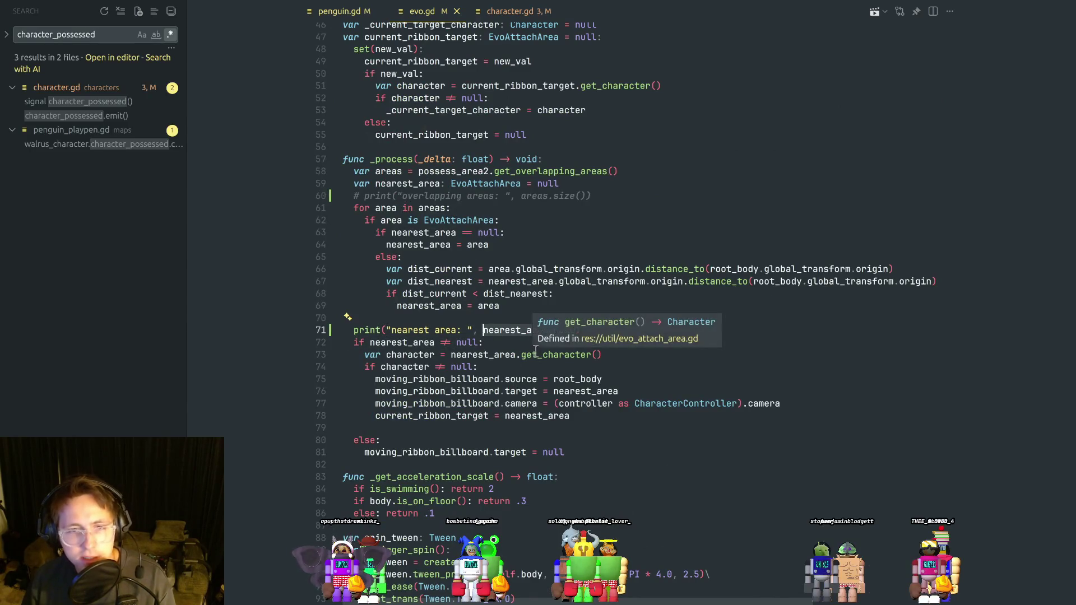
left_click(597, 328)
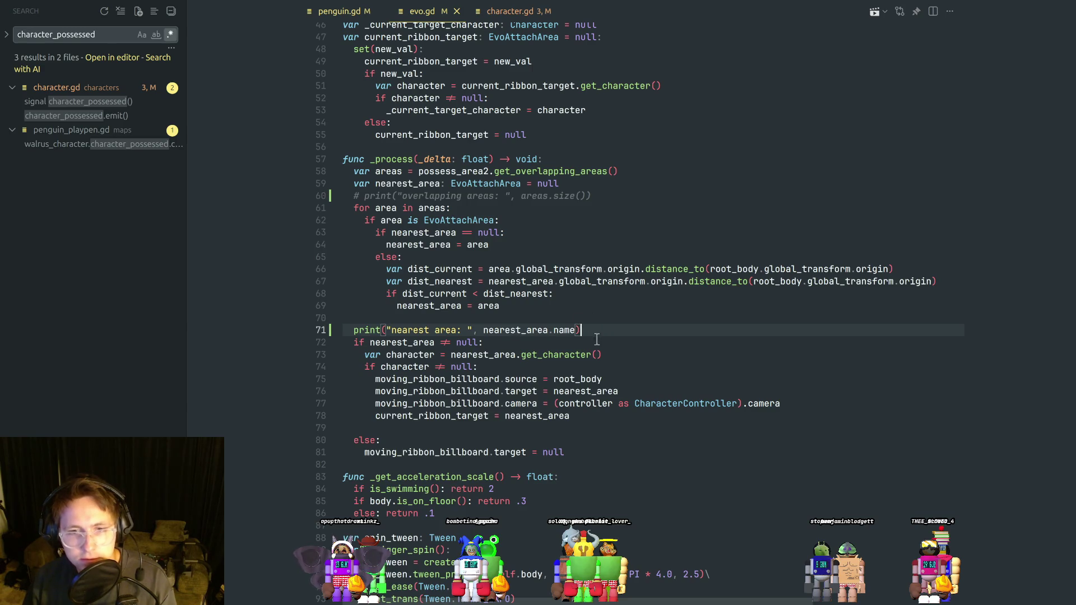
key("ctrl+slash")
Add a DebugDraw3D.draw_sphere call at nearest_area with radius 0.4 and Color.RED.
key("Return")
type("Debug")
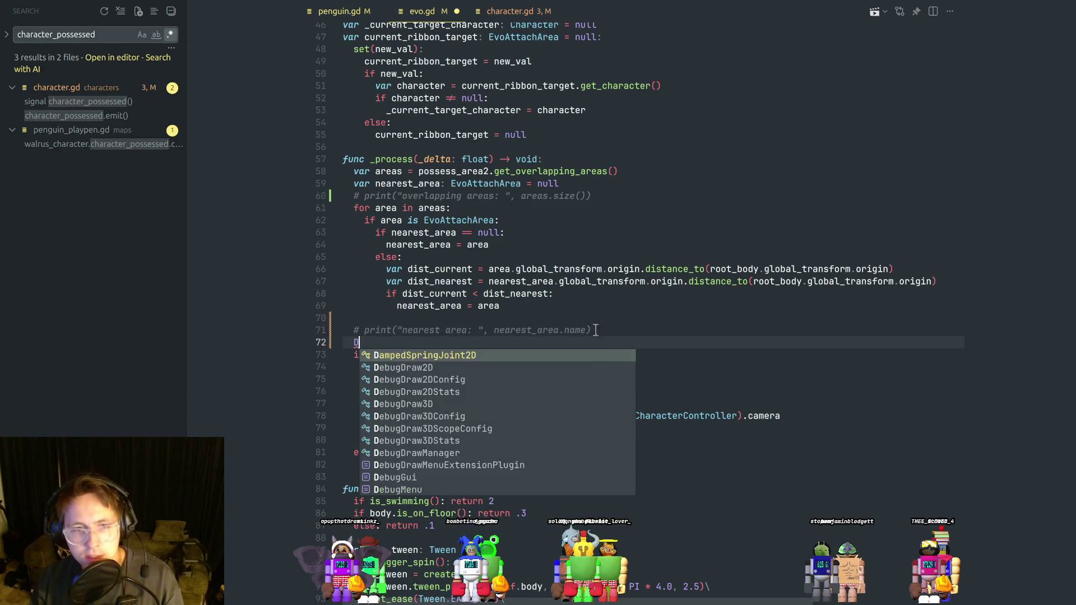
key("Down")
key("Down")
key("Down")
key("Tab")
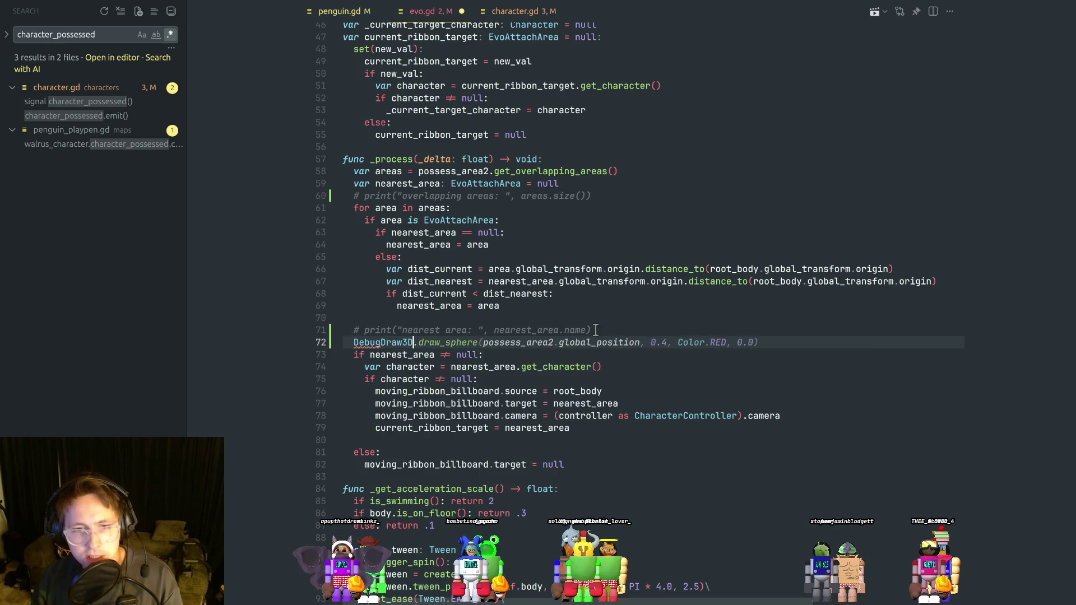
double_click(531, 344)
type("nearest_area")
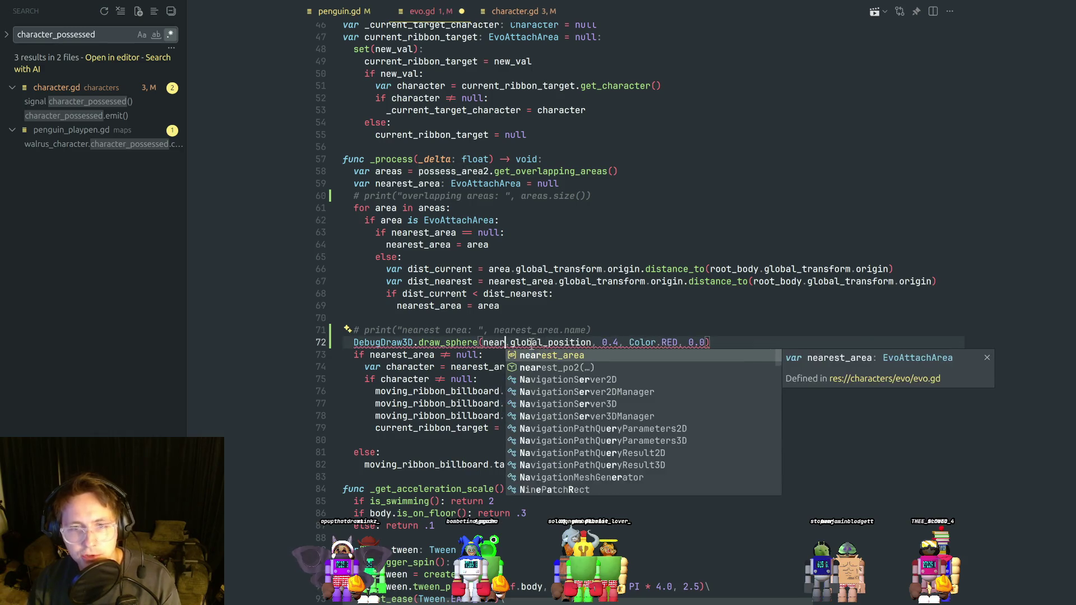
Review lines 69–71 around the new call and glance at the Godot editor.
left_click(616, 320)
left_click(626, 327)
left_click(660, 323)
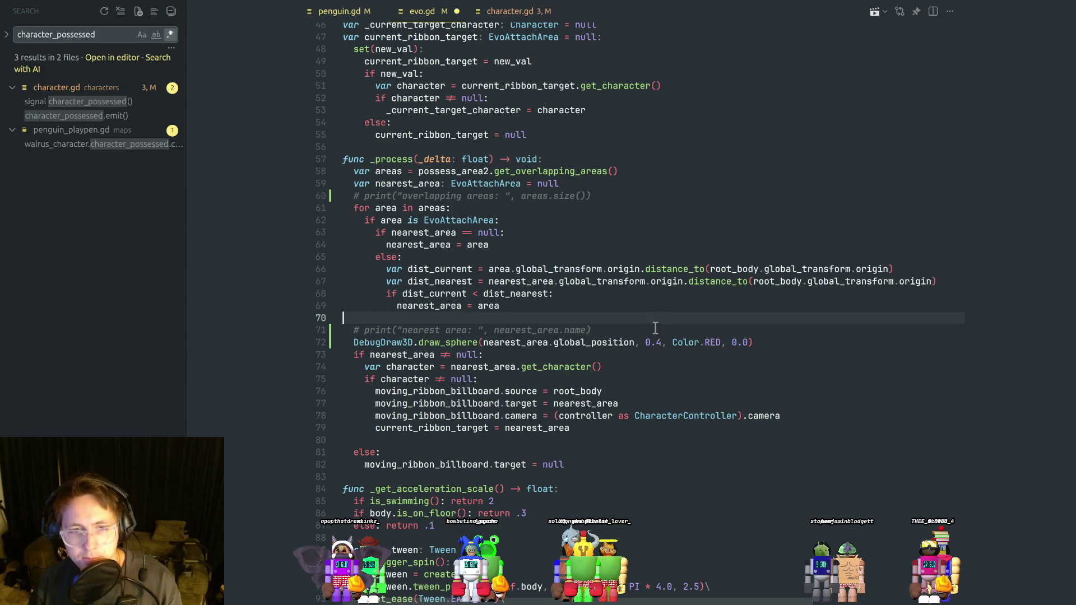
left_click(554, 310)
key("alt+Tab")
key("alt+Tab")
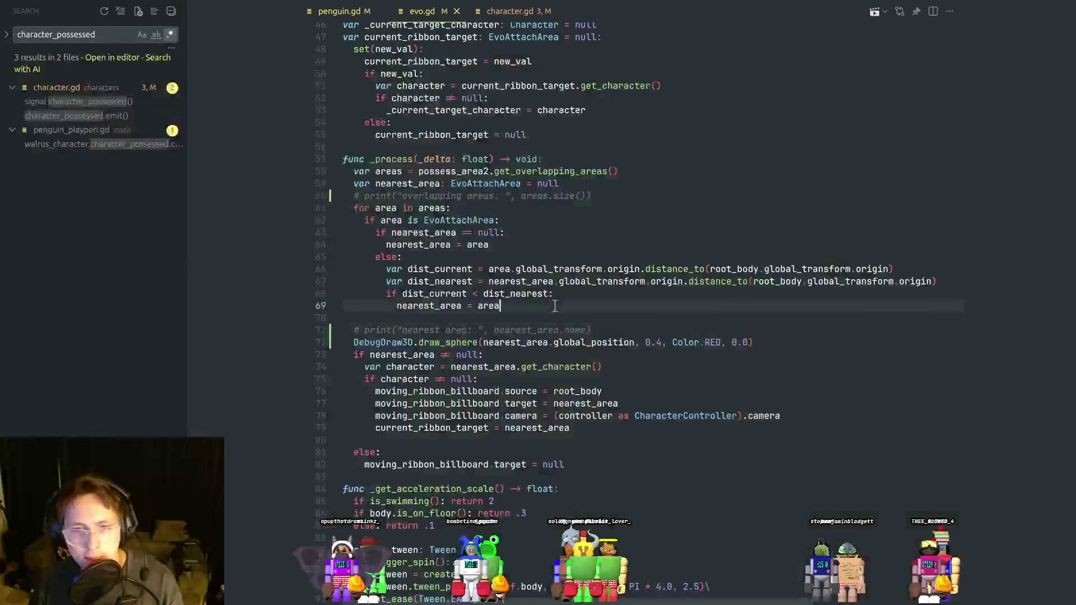
key("alt+Tab")
left_click(316, 310)
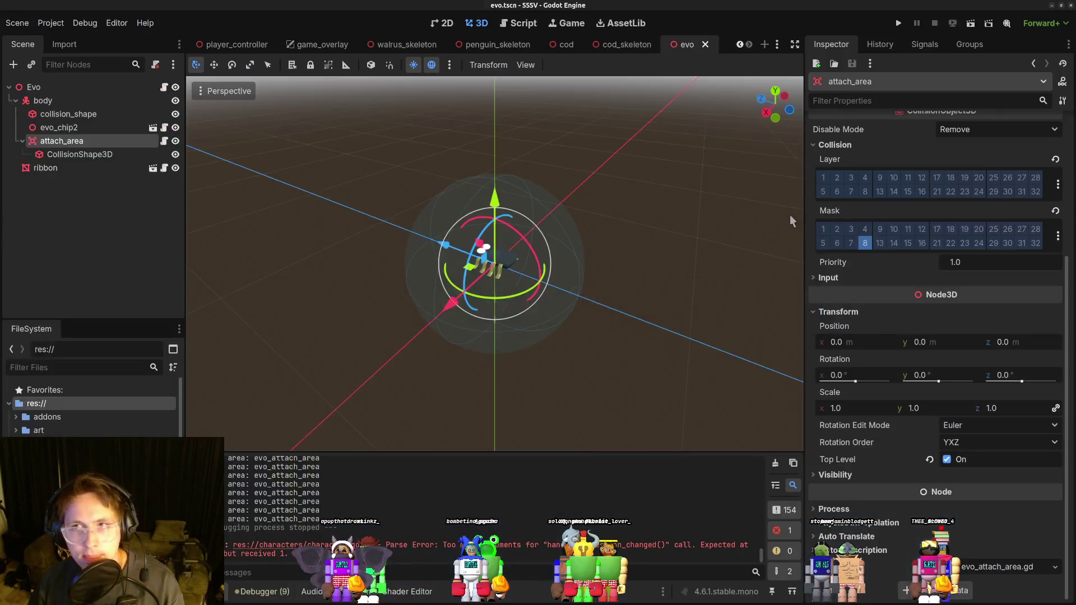
key("alt+Tab")
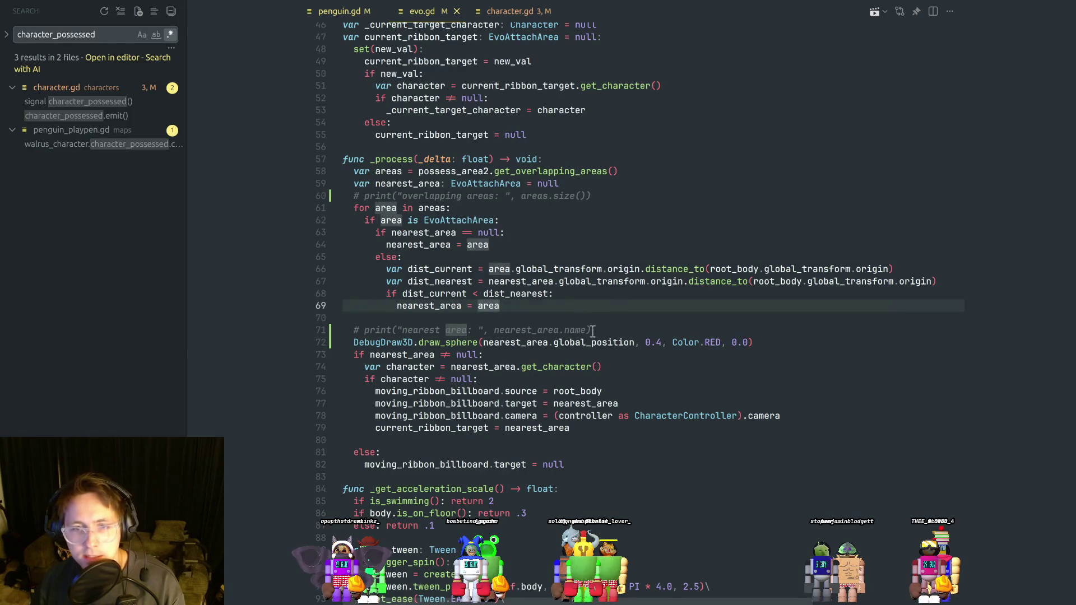
Move draw_sphere inside the nearest_area null check, remove the extra blank line, and run the game.
left_click(636, 329)
key("Return")
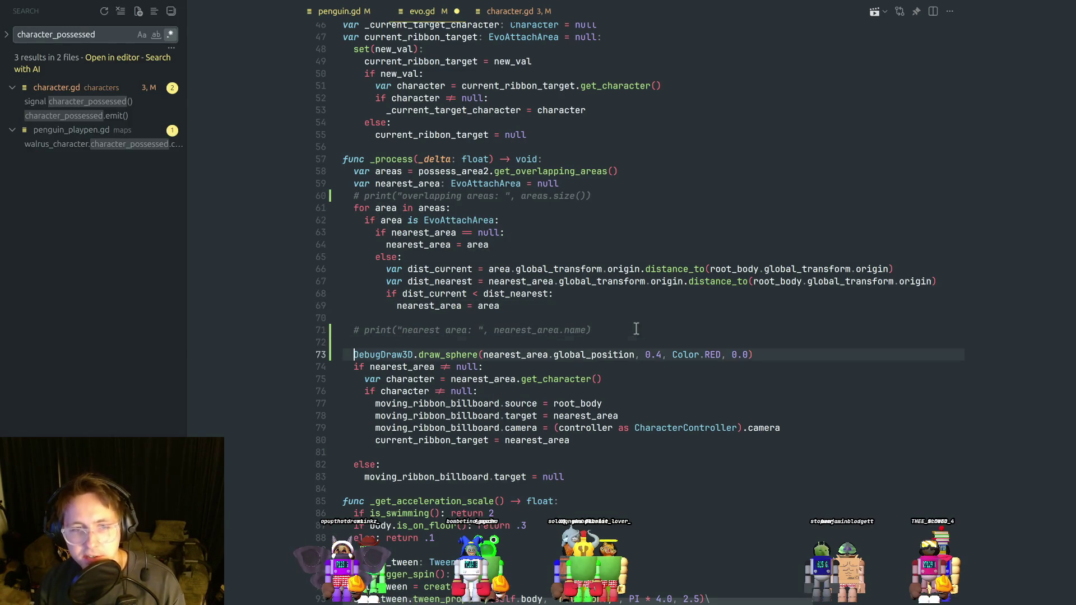
key("Down")
key("ctrl+shift+k")
key("ctrl+Right")
key("ctrl+Right")
key("ctrl+Right")
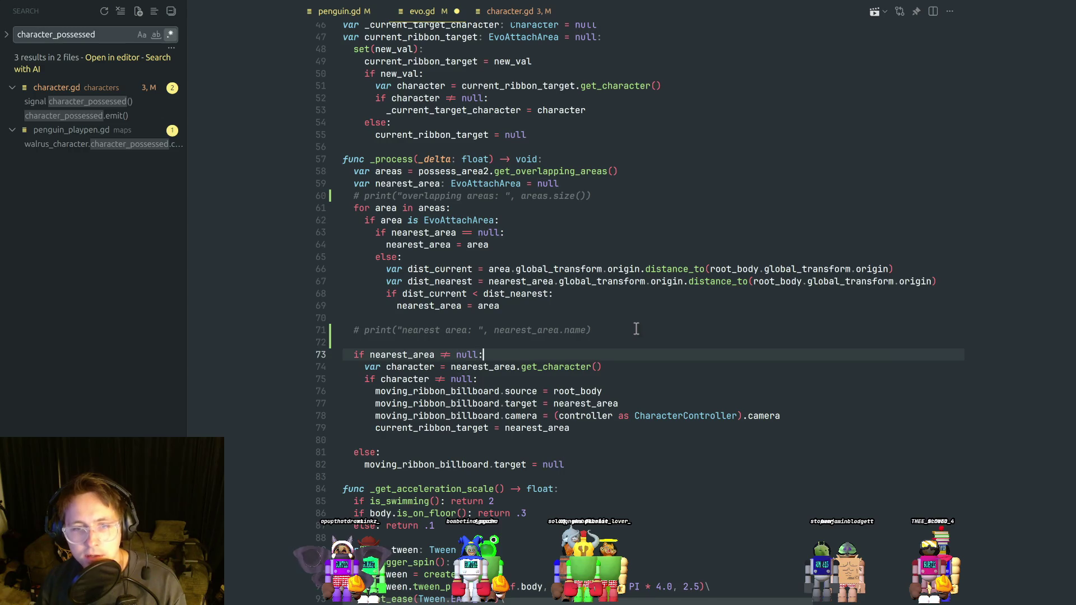
key("ctrl+z")
left_click(405, 378)
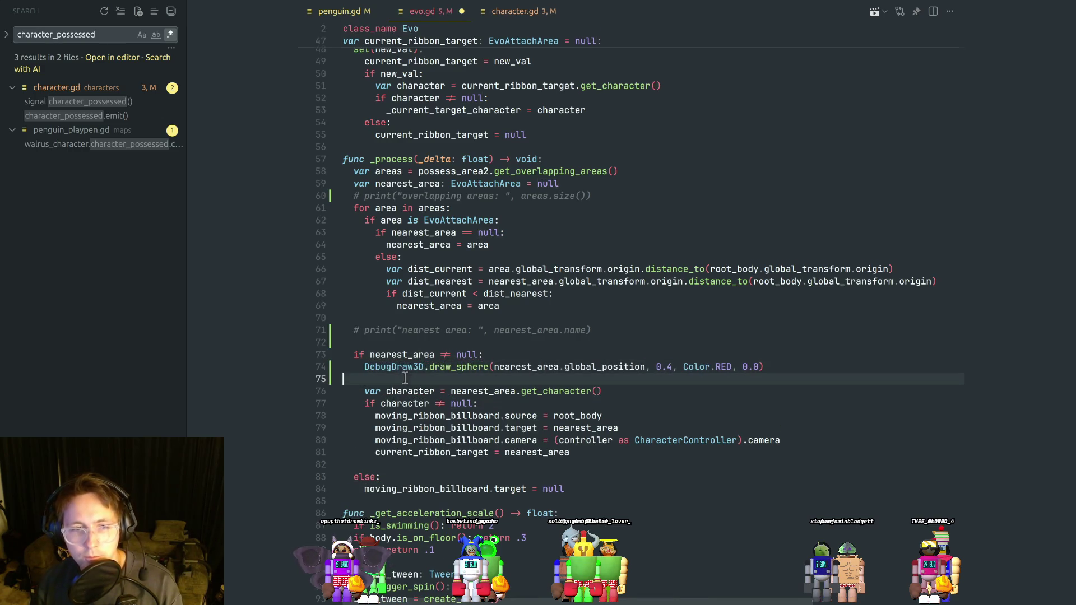
key("ctrl+shift+k")
key("alt+Tab")
key("alt+Tab")
key("alt+Tab")
left_click(900, 23)
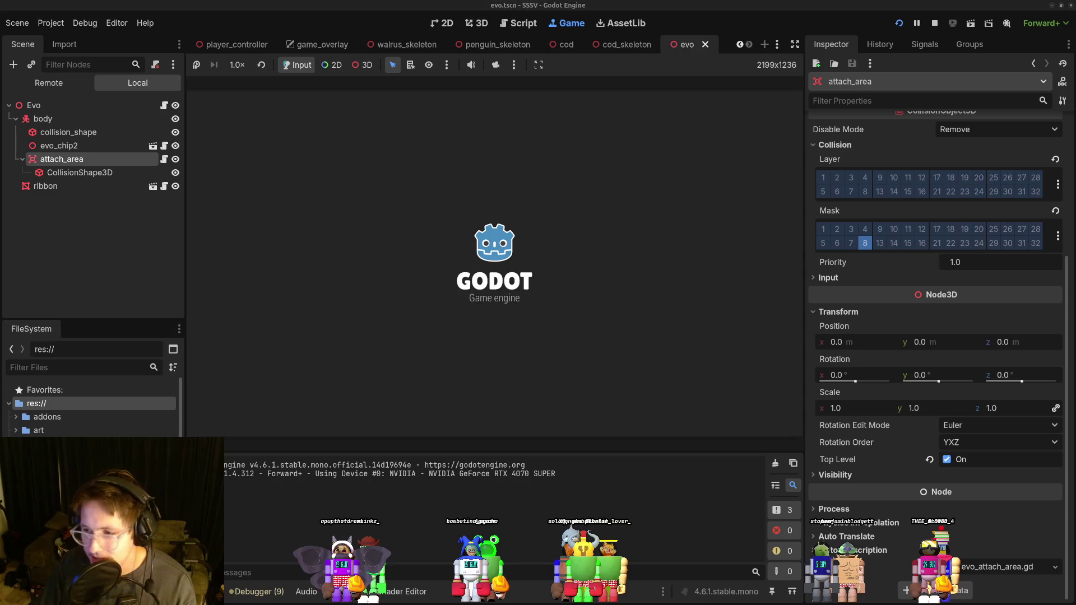
Dismiss the language server connection warning and bring the running game to the front.
key("alt+Tab")
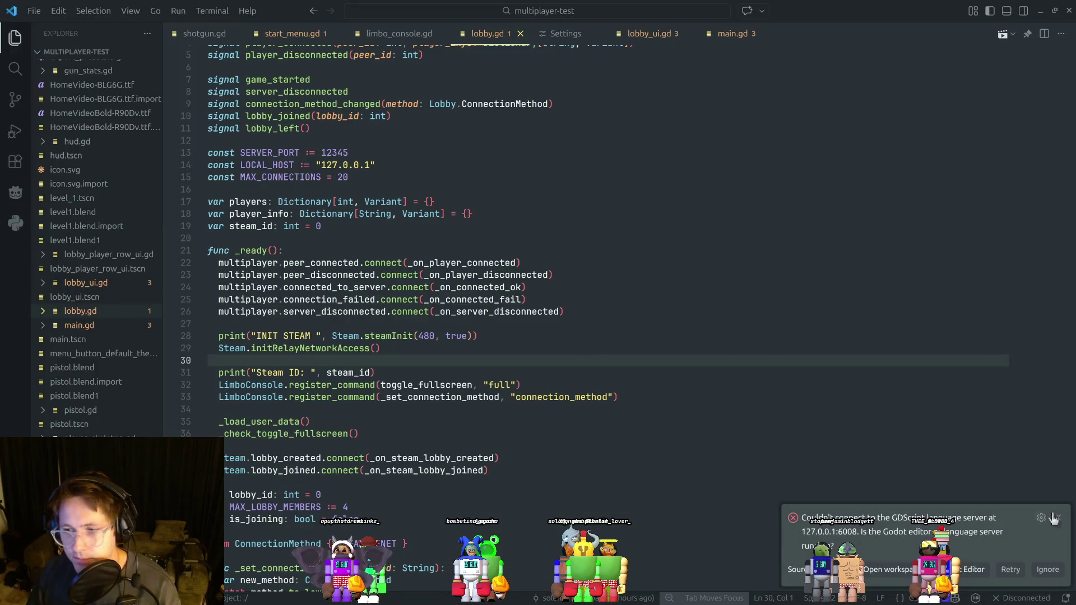
left_click(1058, 518)
left_click(639, 443)
key("alt+Tab")
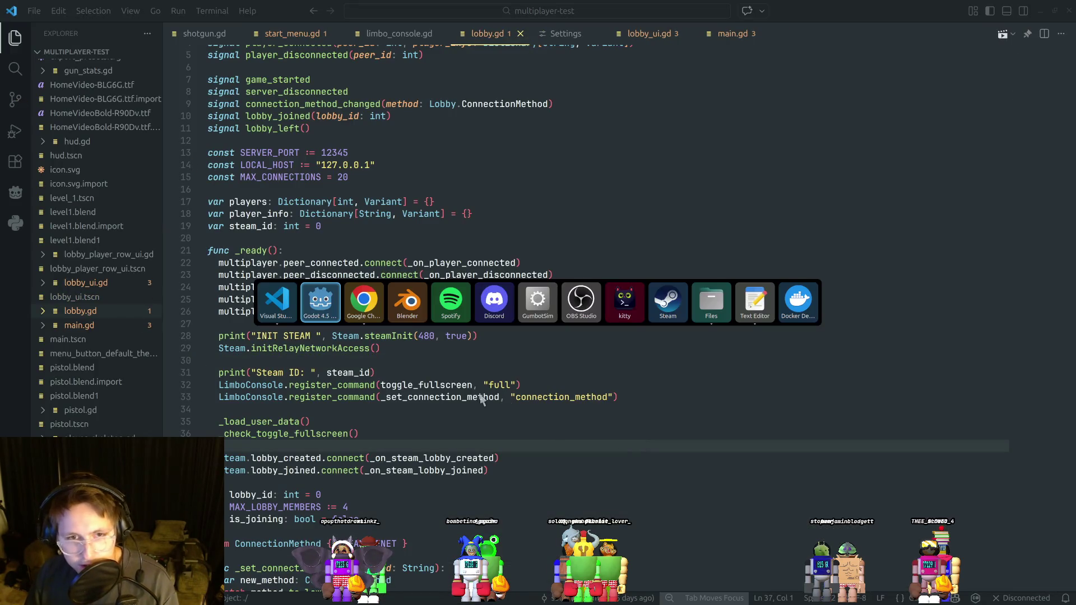
left_click(329, 312)
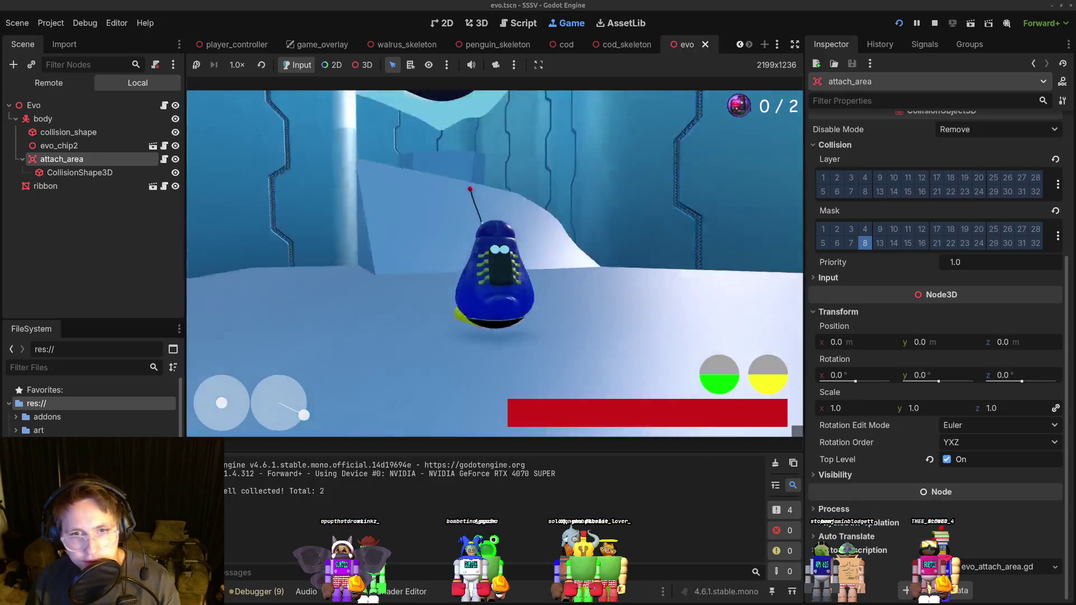
Drive the penguin toward the red cage and switch control to the chip.
key("w")
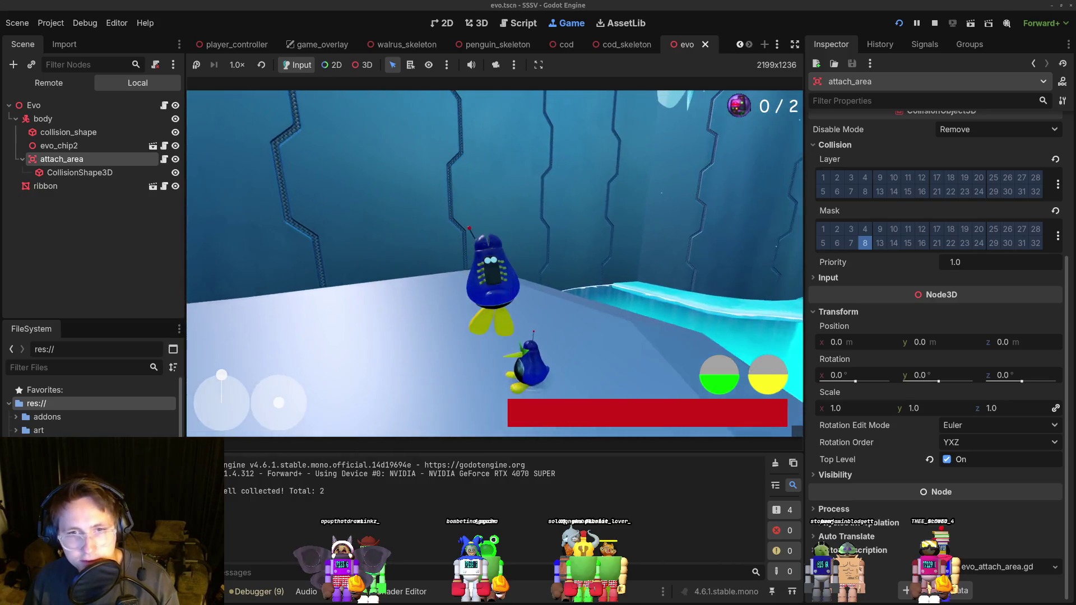
key("a")
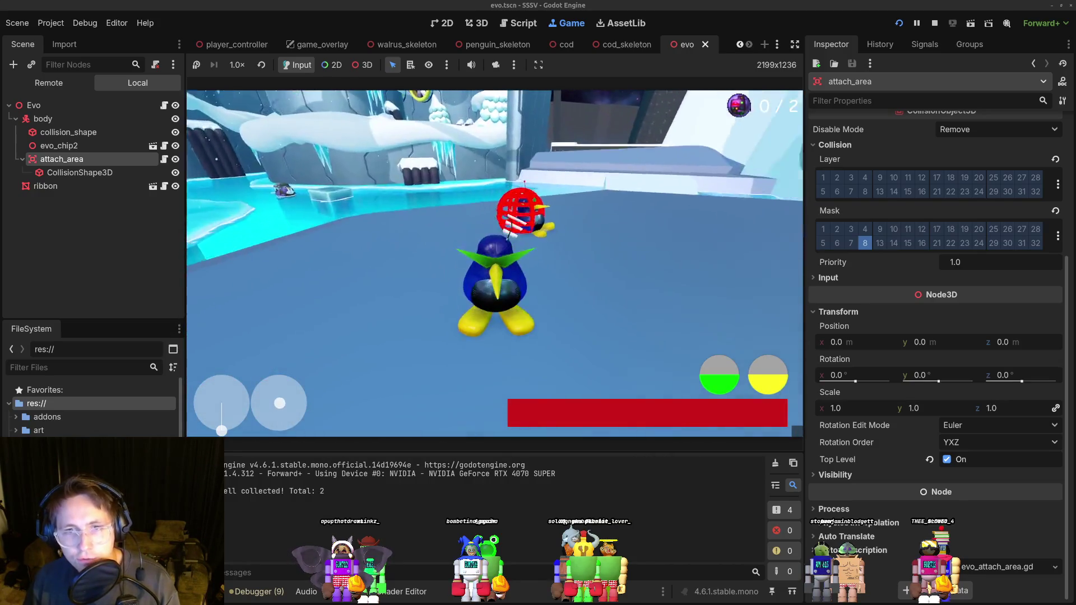
key("a")
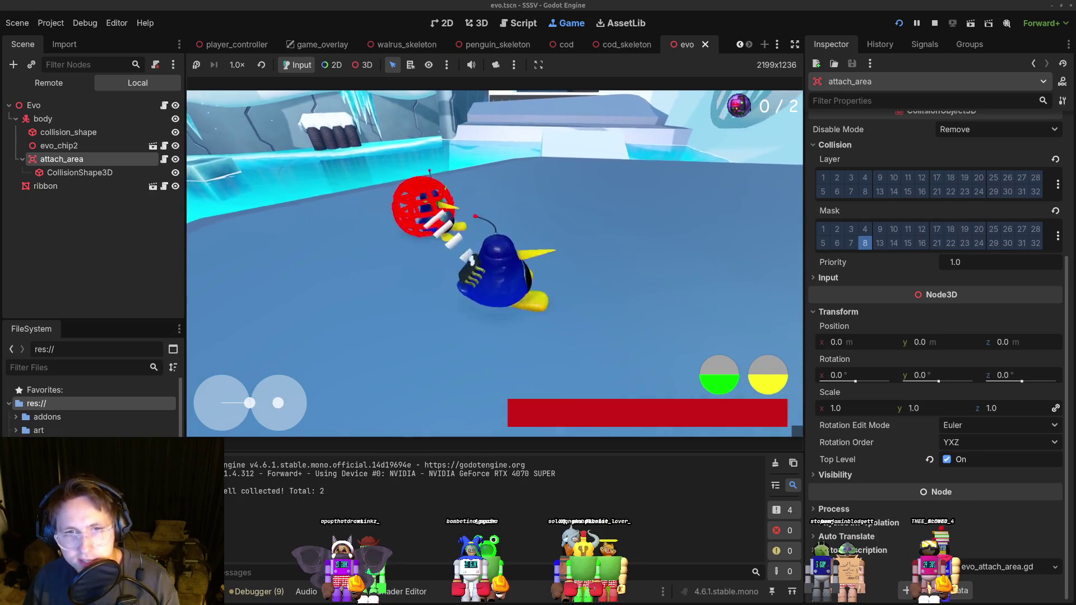
key("w")
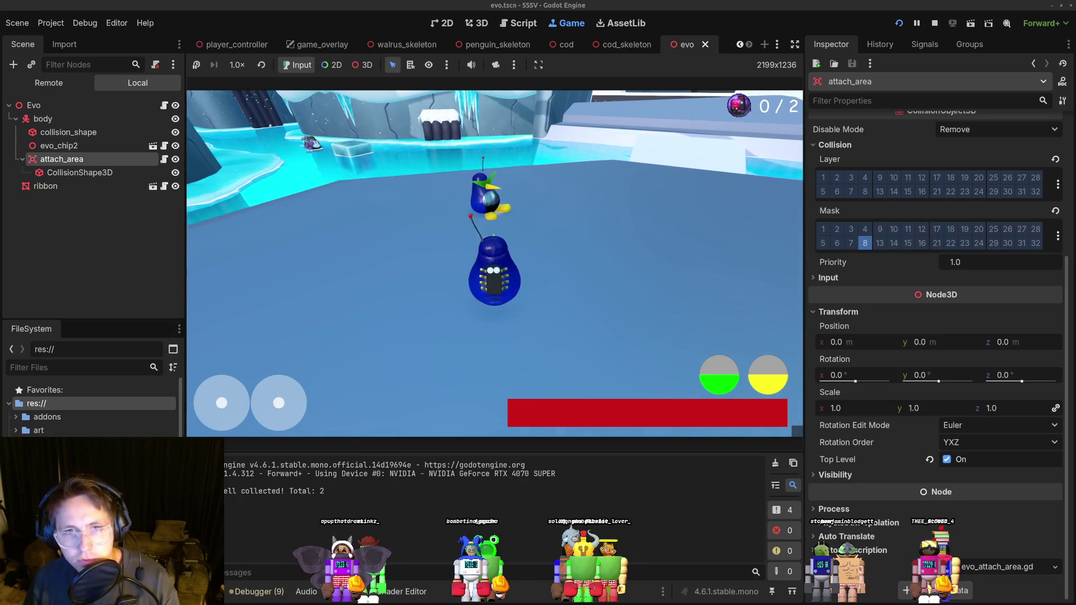
key("a")
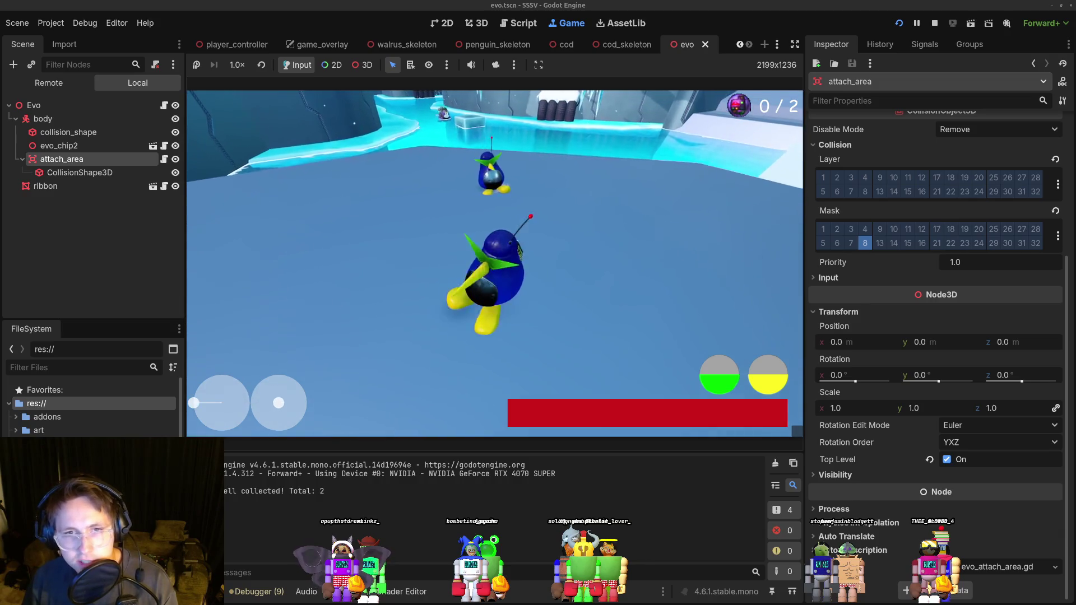
key("a")
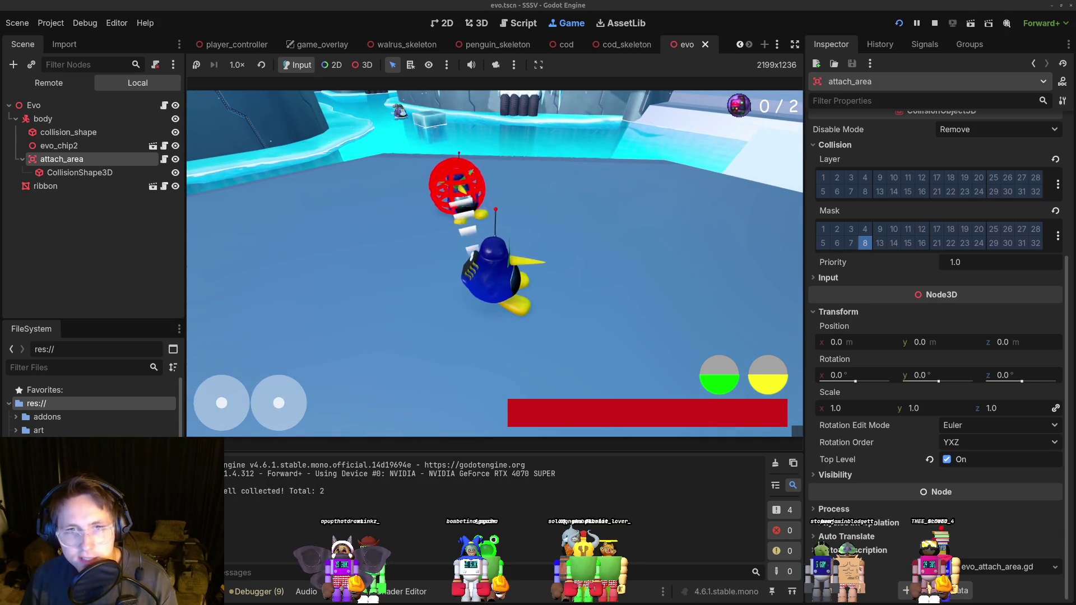
key("space")
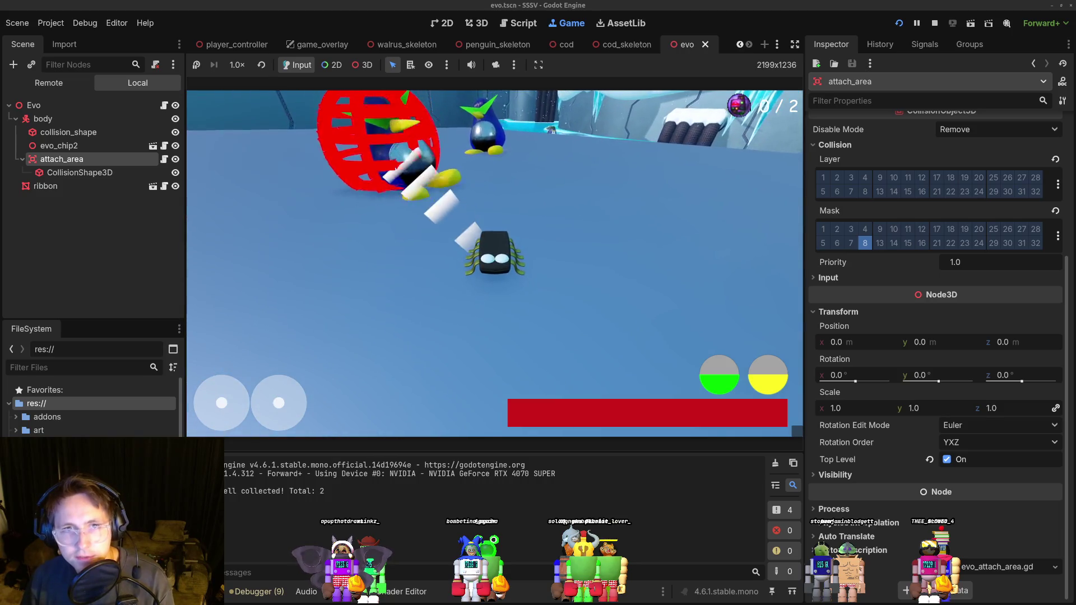
Stop the game with F8 and return to lobby.gd in the code editor.
key("F8")
key("alt+Tab")
left_click(510, 274)
left_click(529, 227)
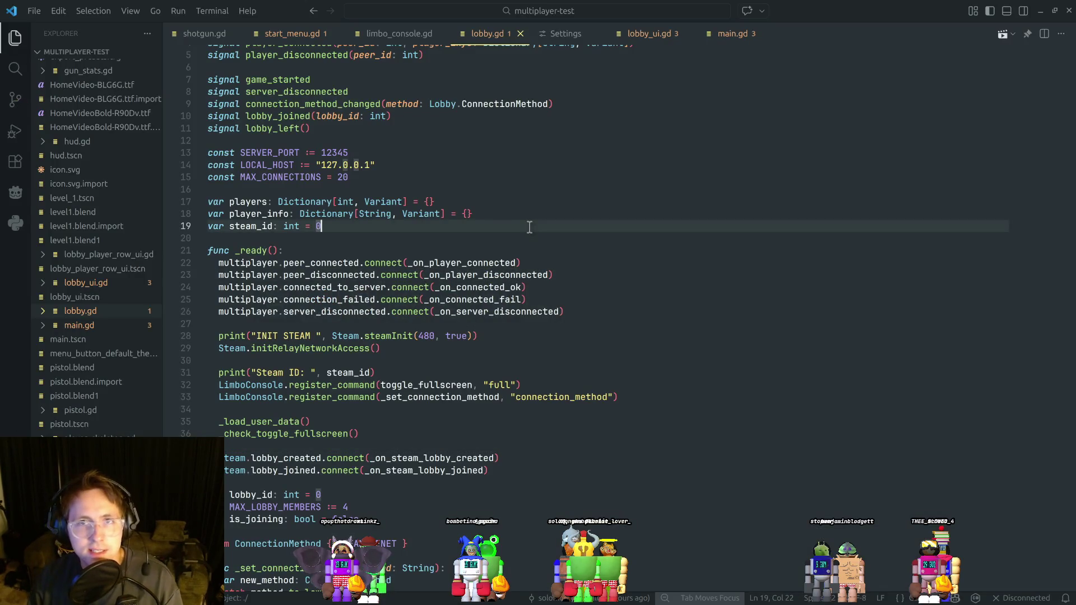
Search project files for controller and player scripts with Ctrl+P, then cancel the search.
key("ctrl+p")
type("contr")
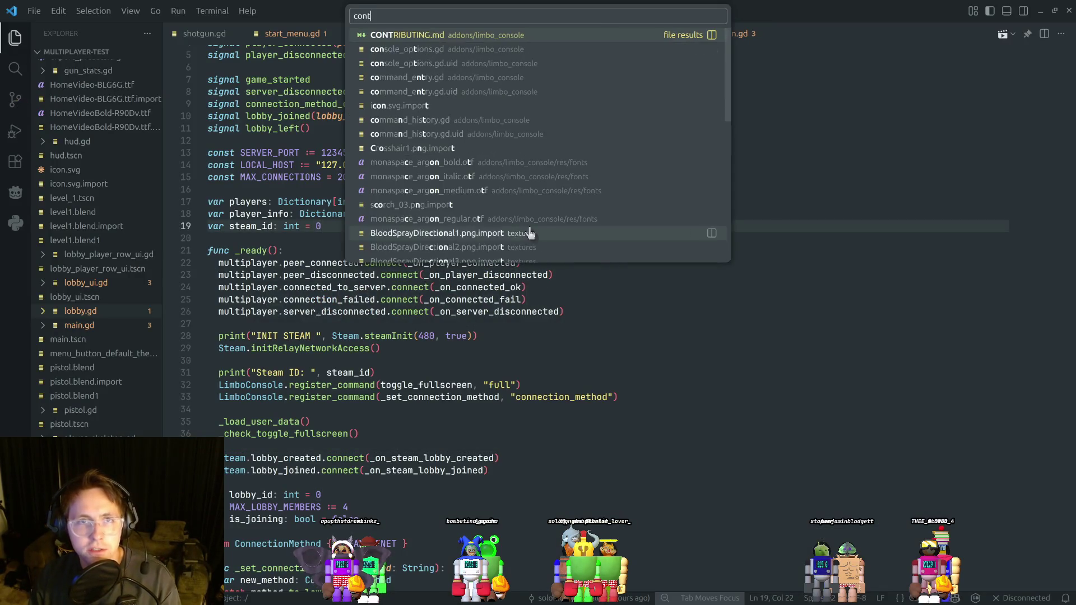
key("ctrl+BackSpace")
type("playe")
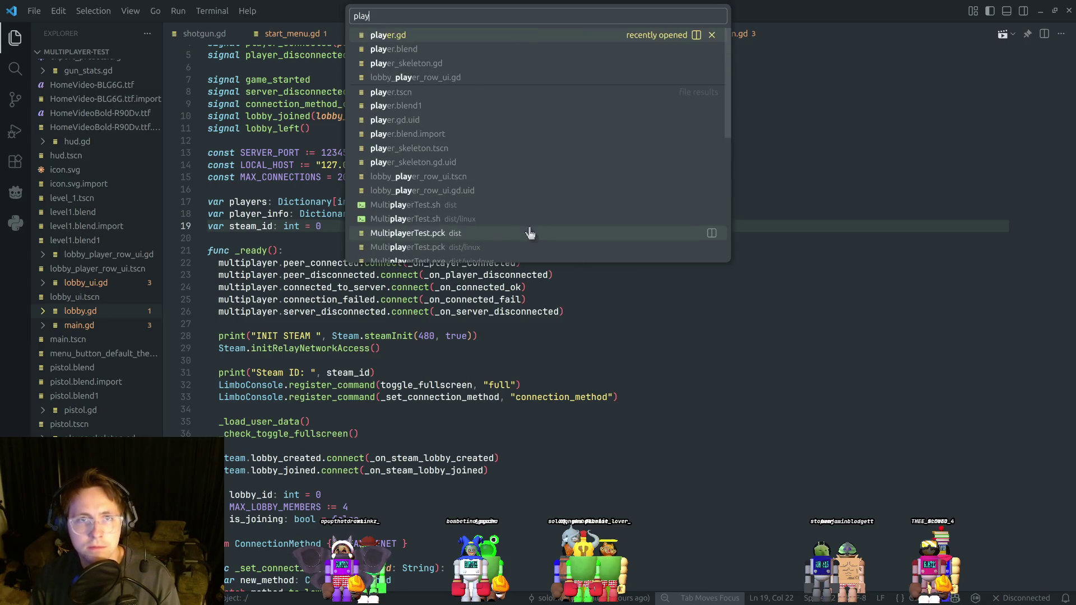
key("ctrl+BackSpace")
type("contro")
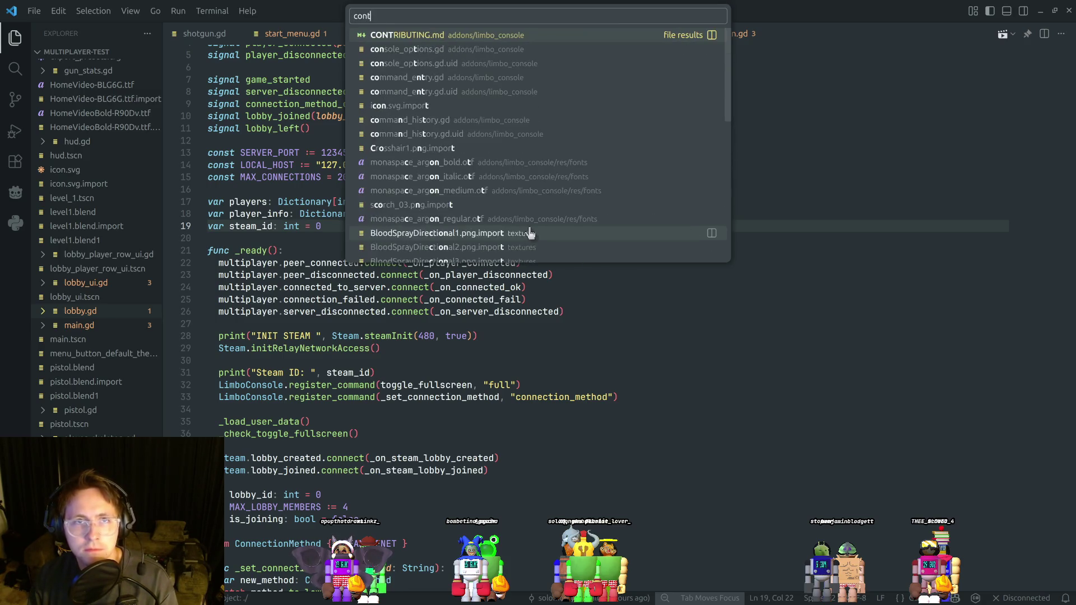
key("Escape")
key("ctrl+p")
type("player_con")
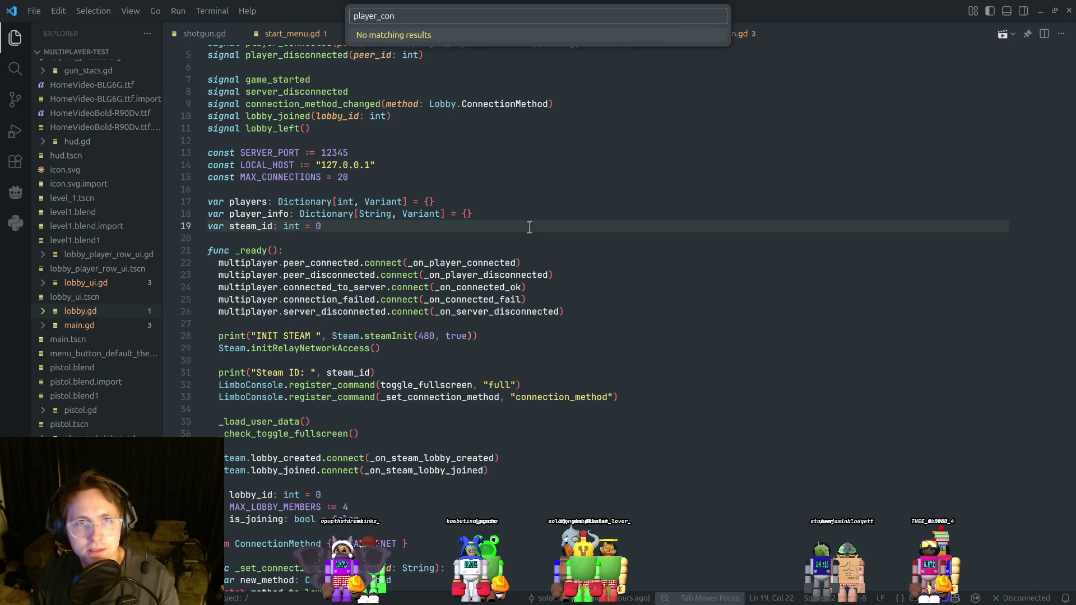
key("ctrl+BackSpace")
key("Escape")
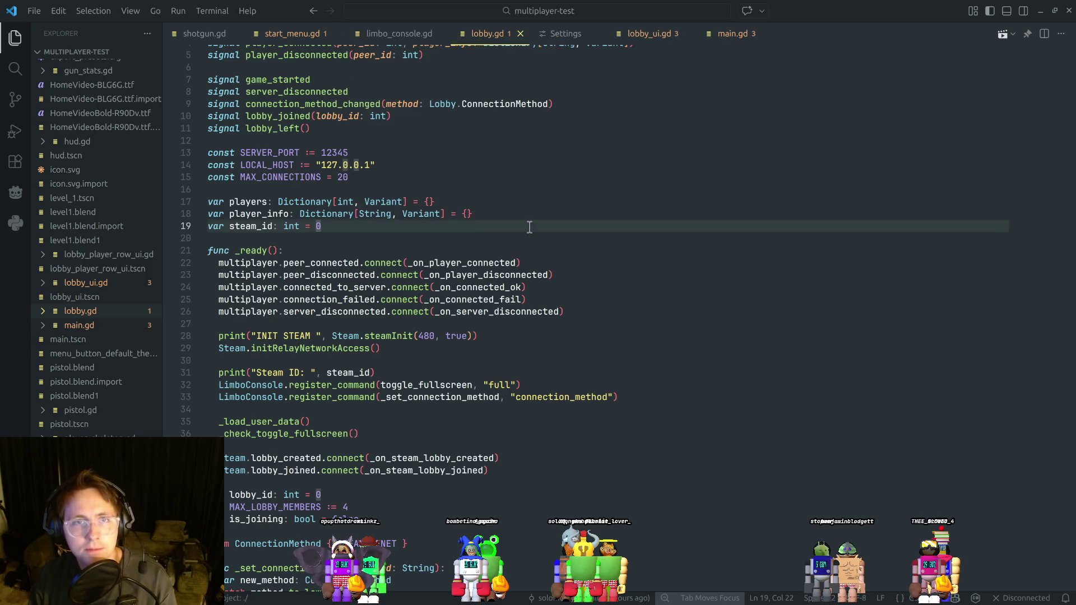
Return to the other VS Code window and place the caret on line 65 of evo.gd.
key("super")
left_click(670, 209)
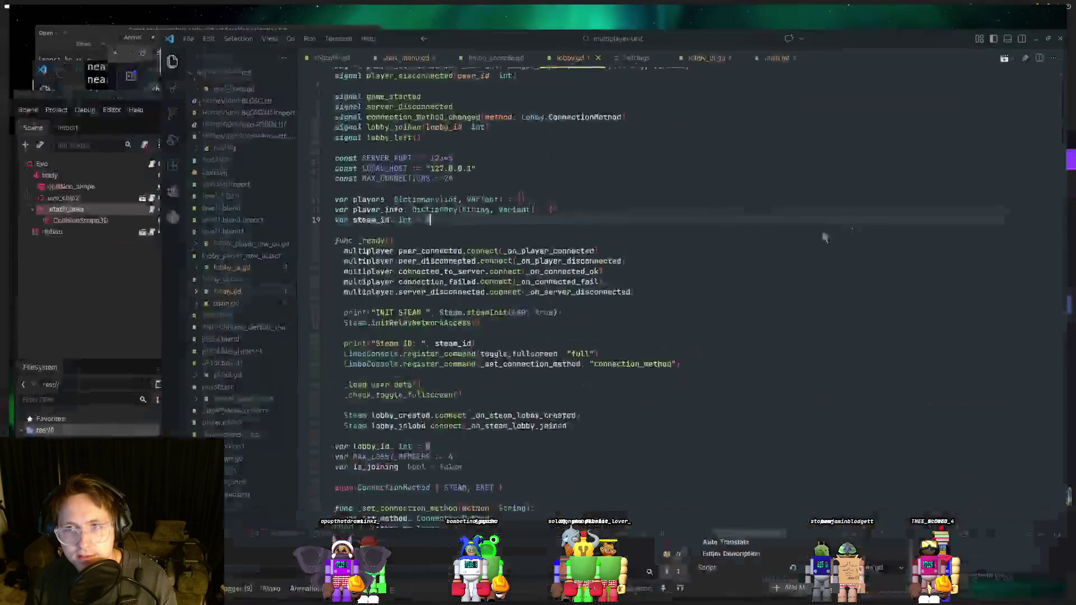
key("Down")
left_click(599, 252)
left_click(598, 336)
left_click(559, 274)
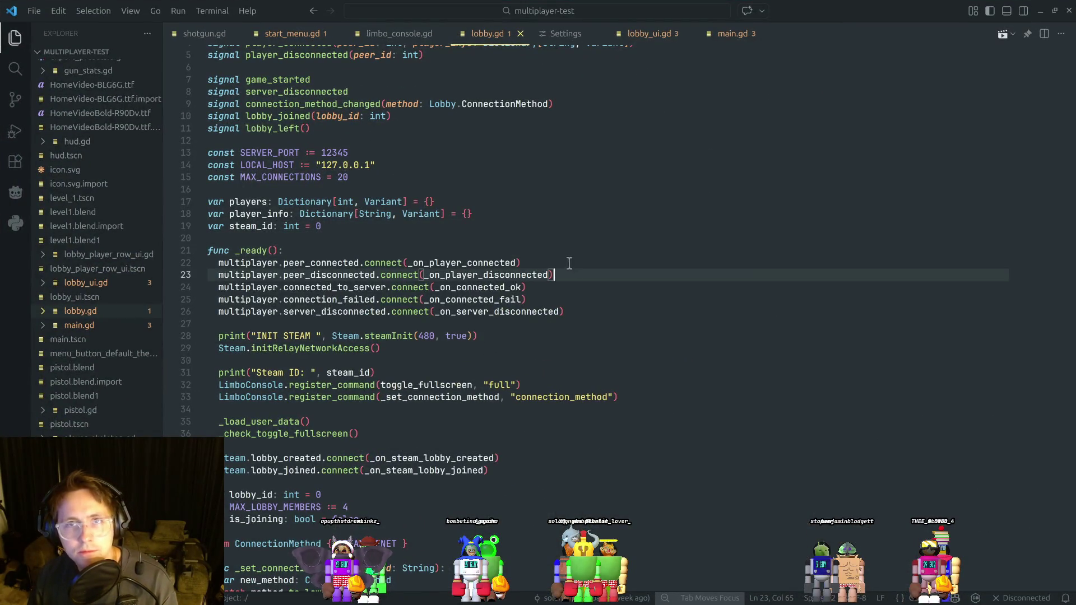
key("alt+Tab")
left_click(569, 257)
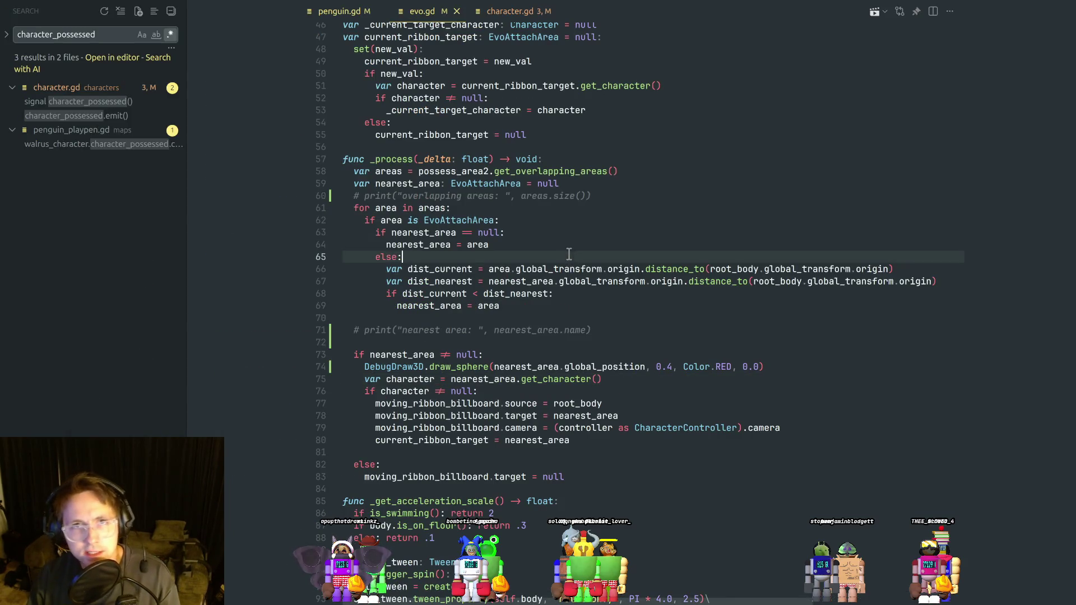
Open player_controller.gd through a quick file search for 'player' and browse lines 101–134.
key("ctrl+p")
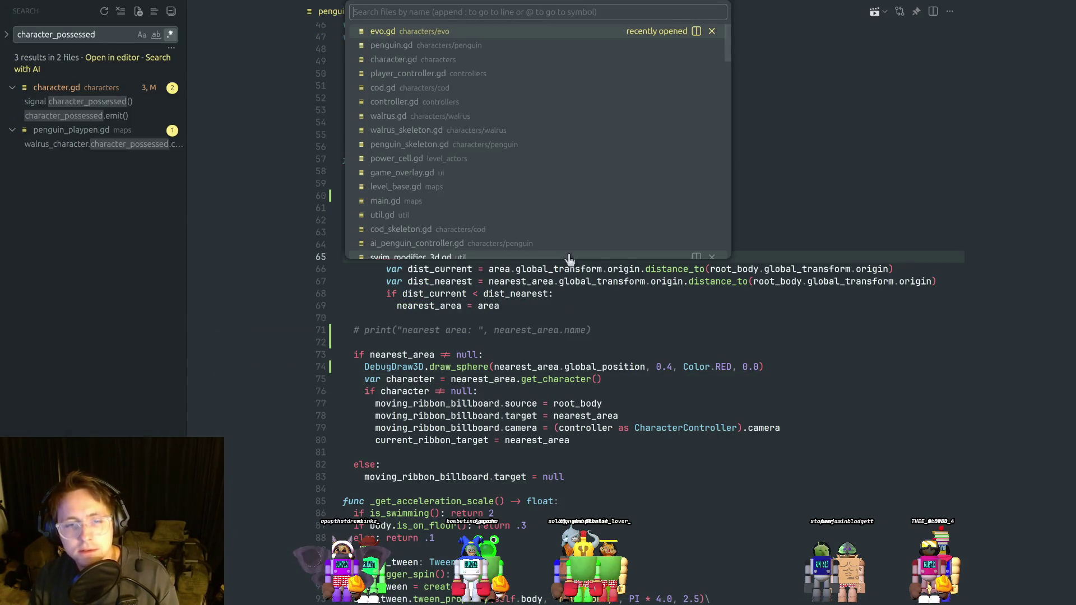
key("Escape")
left_click(559, 330)
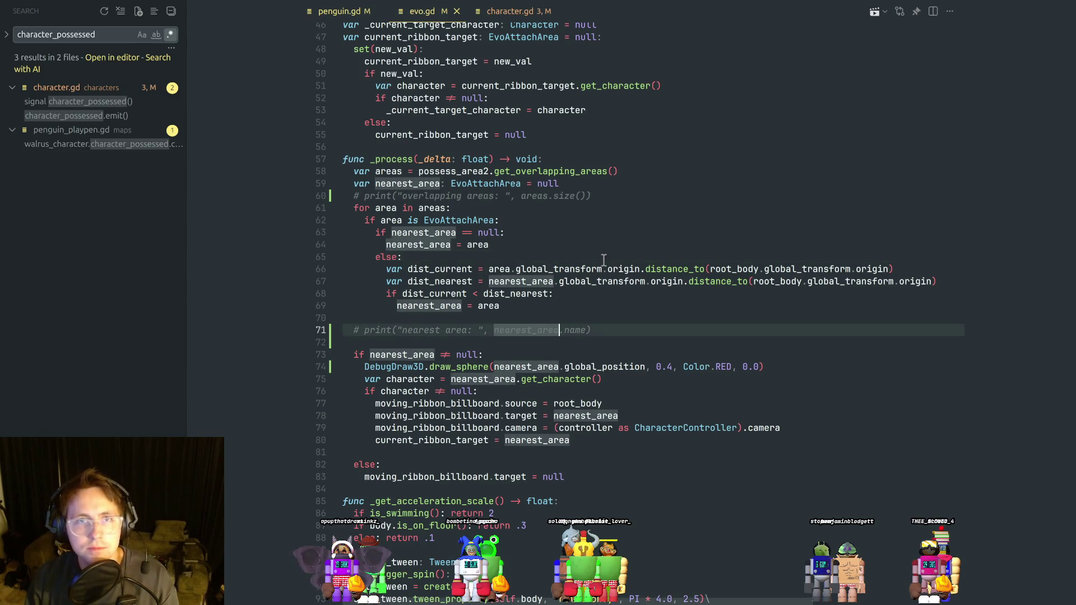
key("ctrl+p")
type("player")
key("Return")
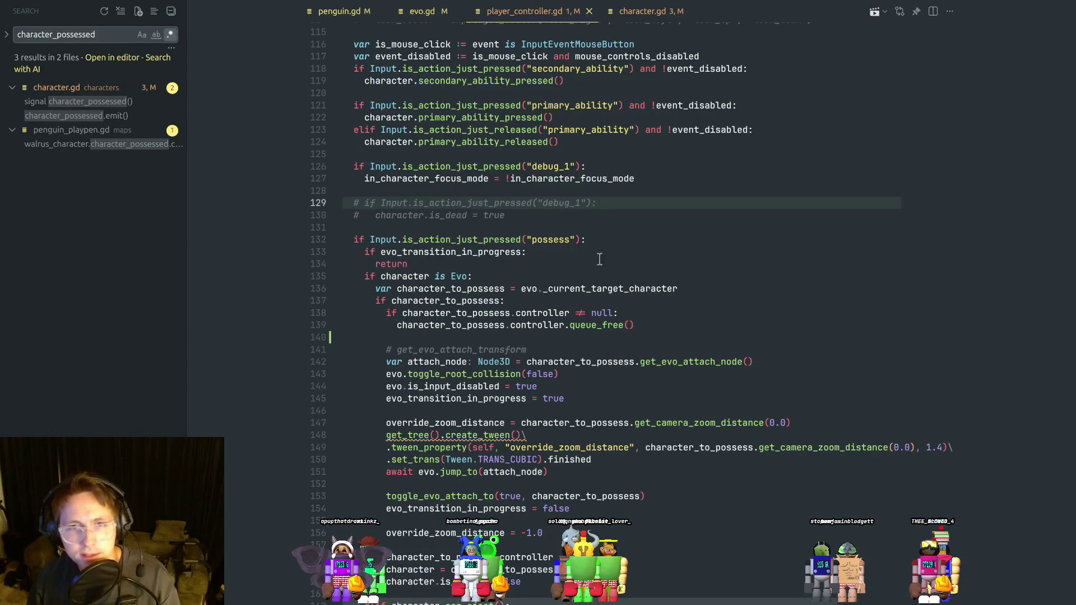
left_click(600, 259)
scroll(600, 258, "up", 3)
left_click(639, 318)
scroll(641, 300, "up", 10)
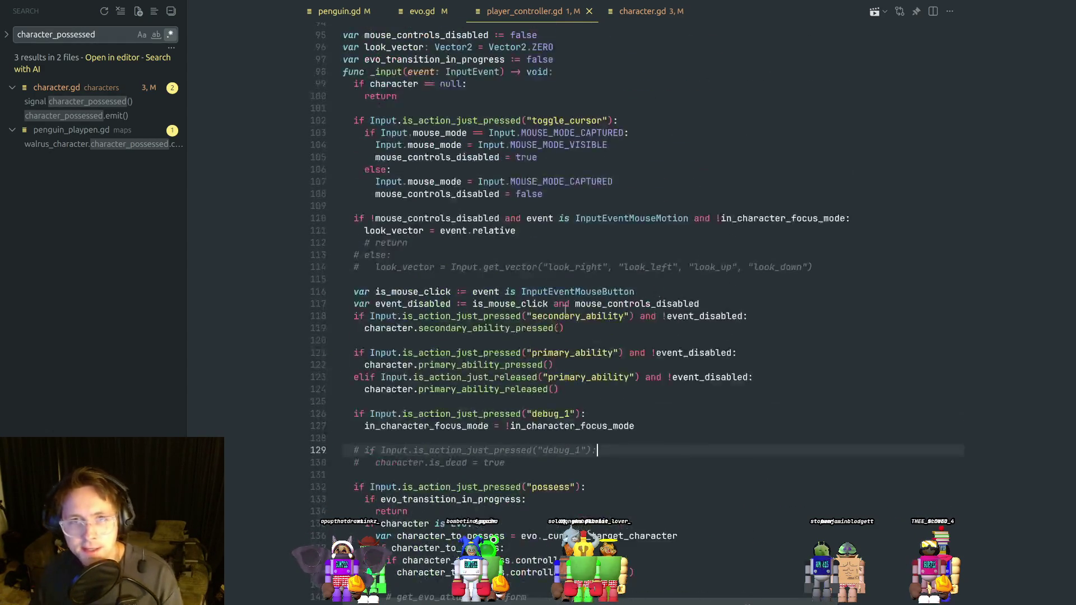
scroll(531, 326, "down", 2)
left_click(628, 290)
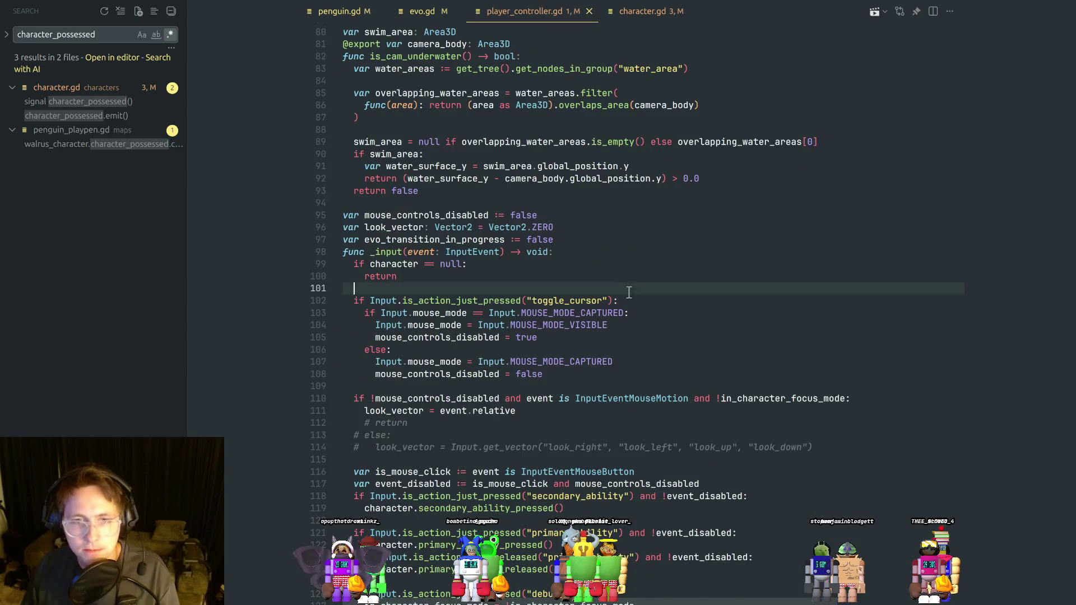
Find 'evo' in player_controller.gd and go to the possess check line.
key("ctrl+f")
type("evo")
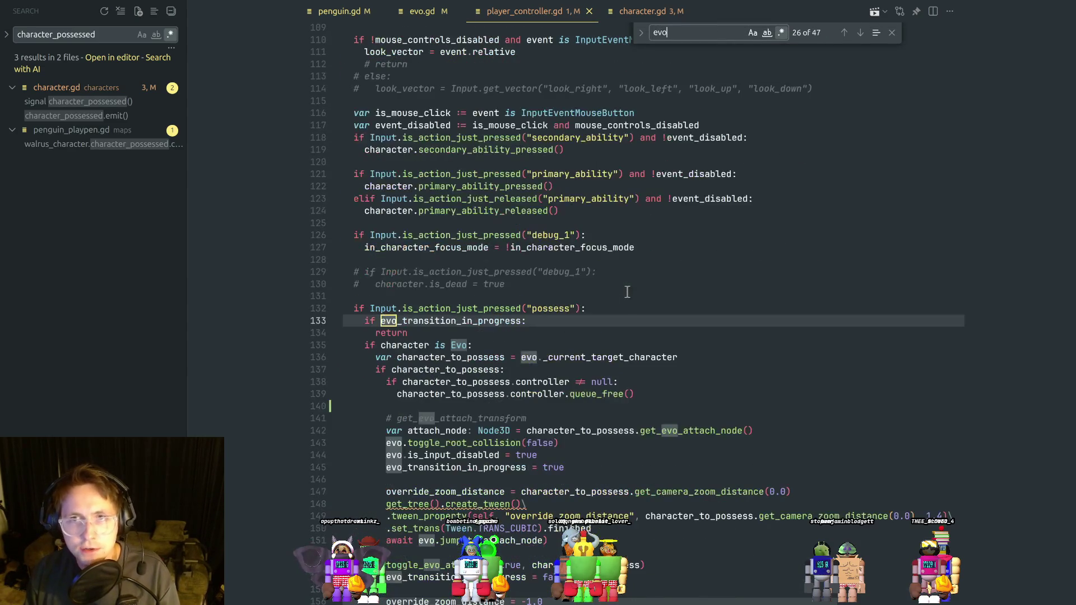
left_click(483, 320)
left_click(419, 345)
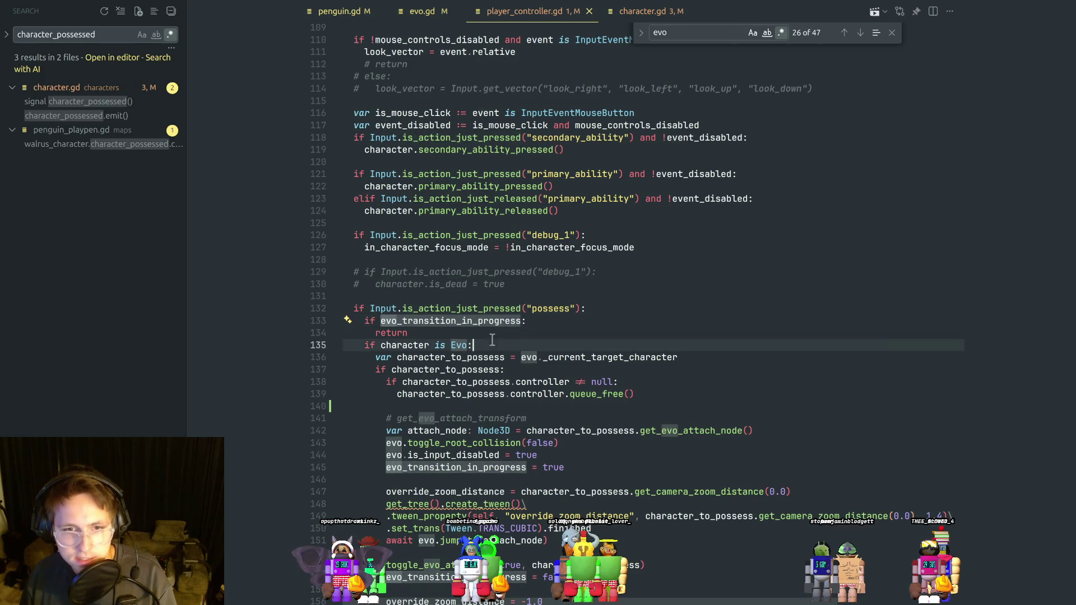
scroll(511, 346, "down", 1)
left_click(498, 300)
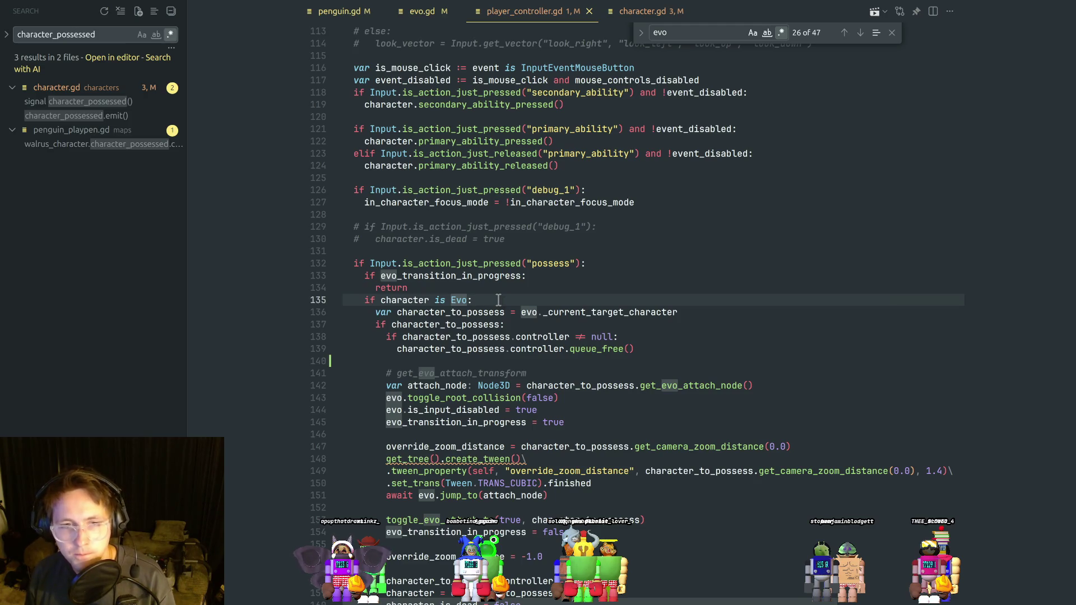
left_click(607, 263)
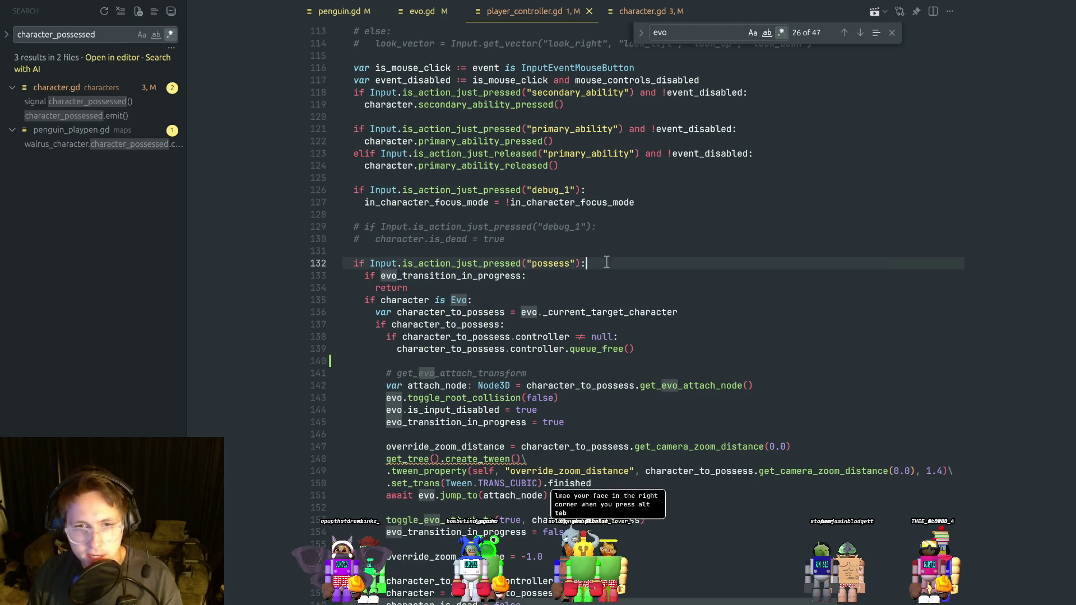
key("Return")
type("var is_possessing_")
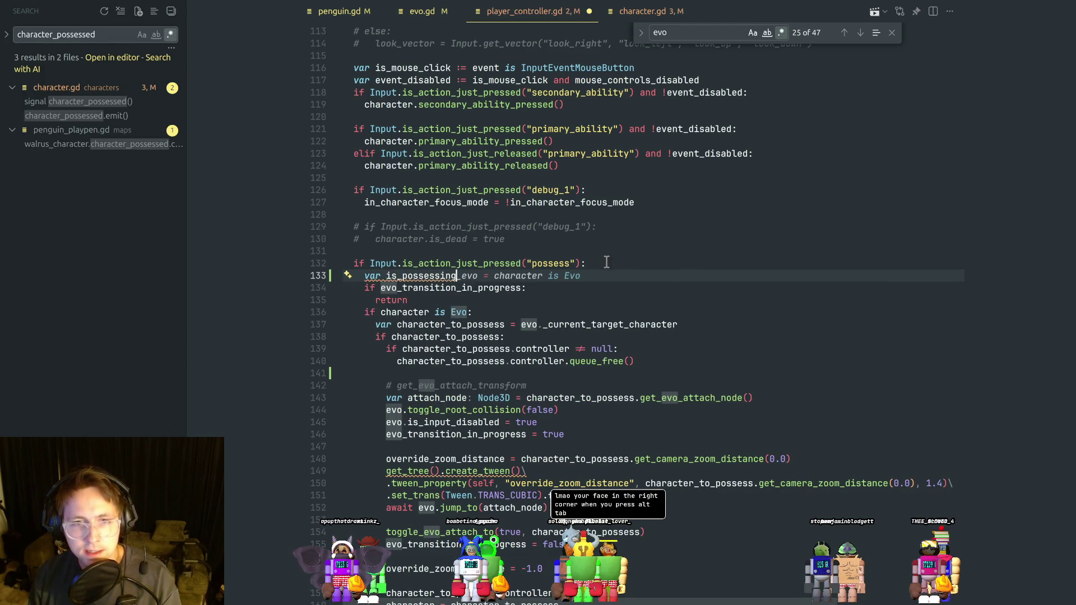
type("character")
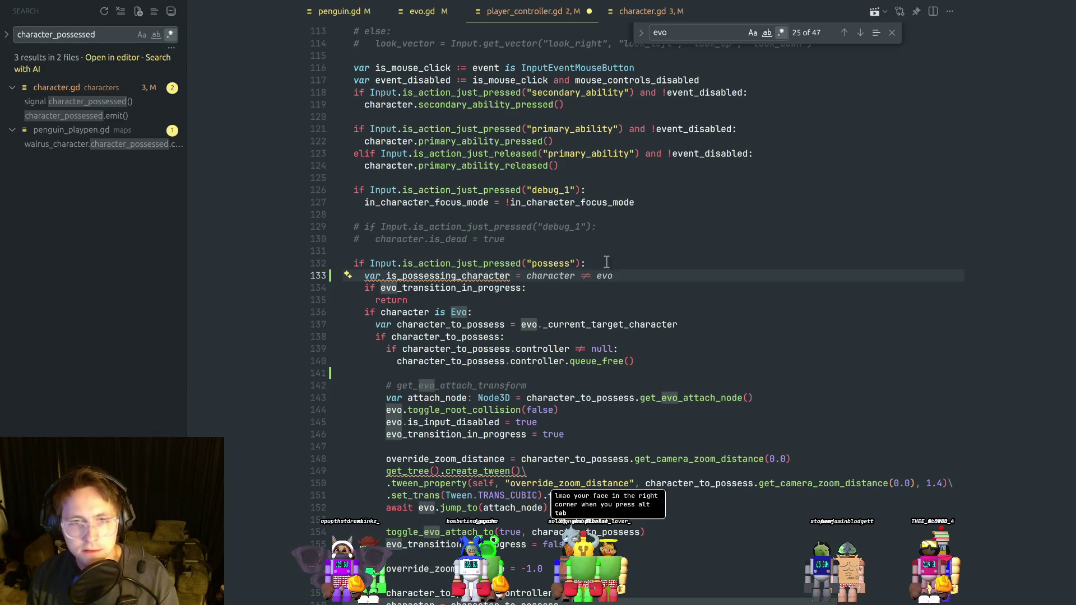
key("ctrl+d")
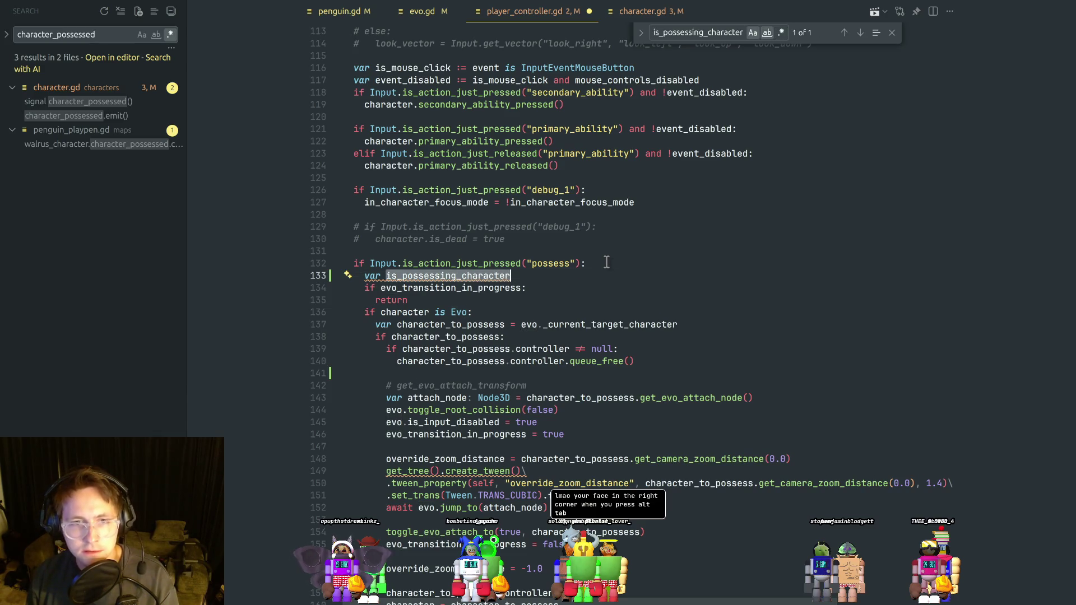
type("is_ejecte")
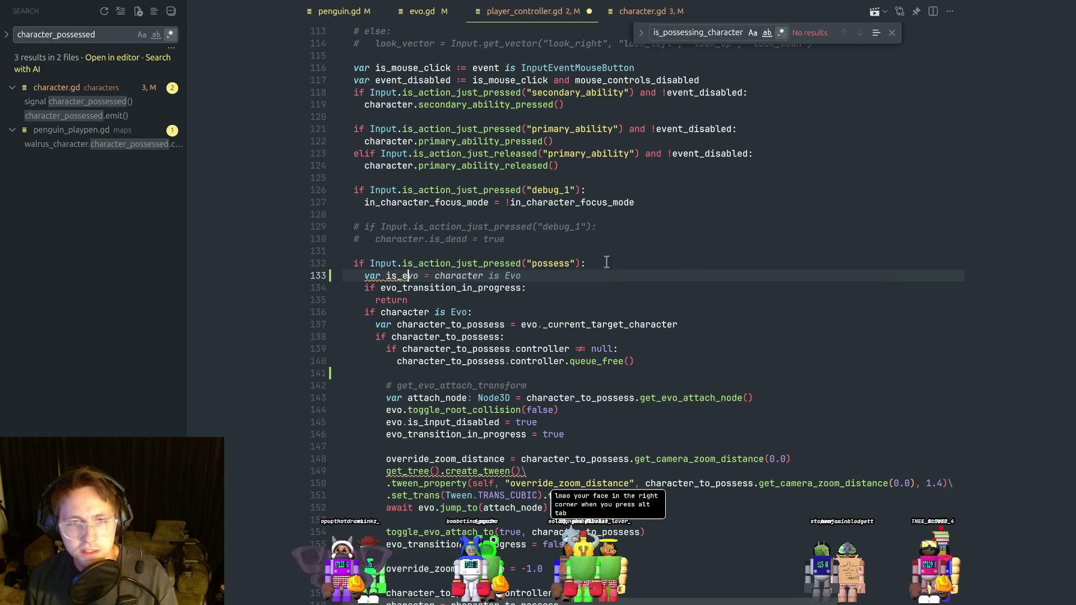
key("BackSpace")
type("ing")
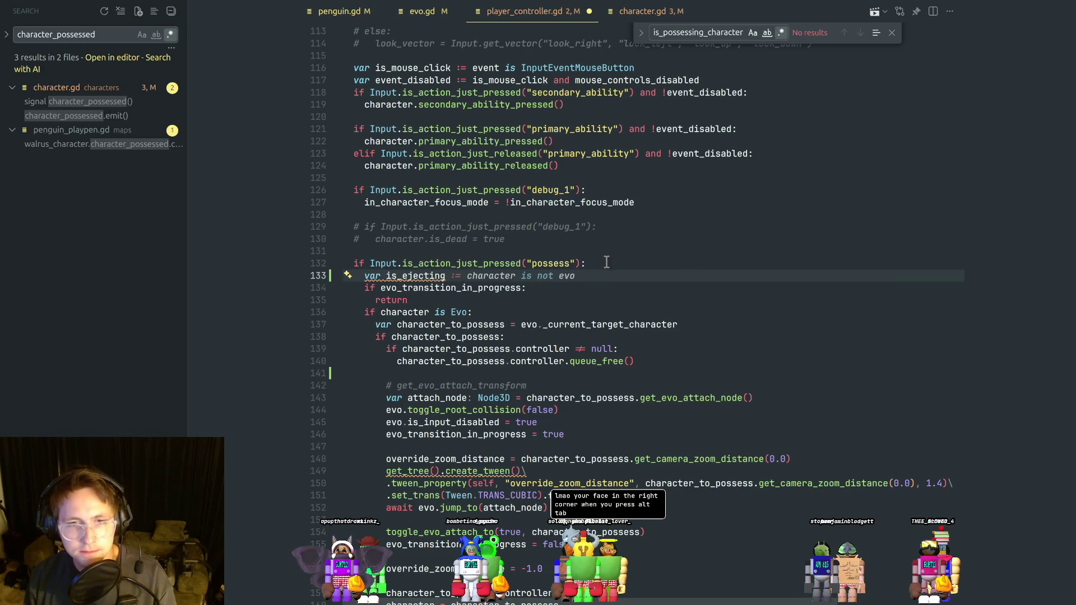
key("Tab")
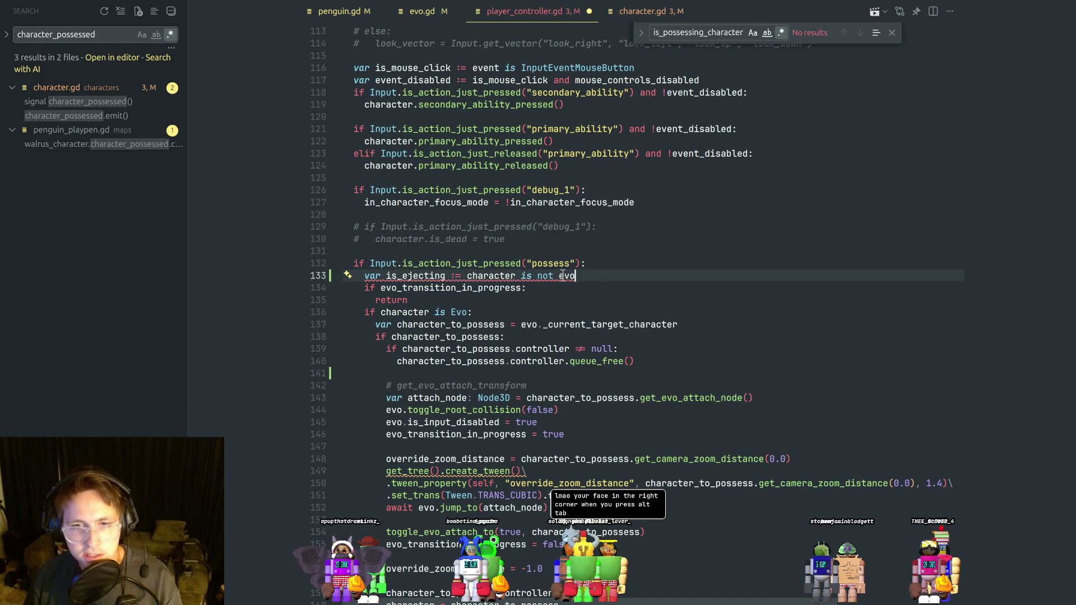
mouse_move(563, 275)
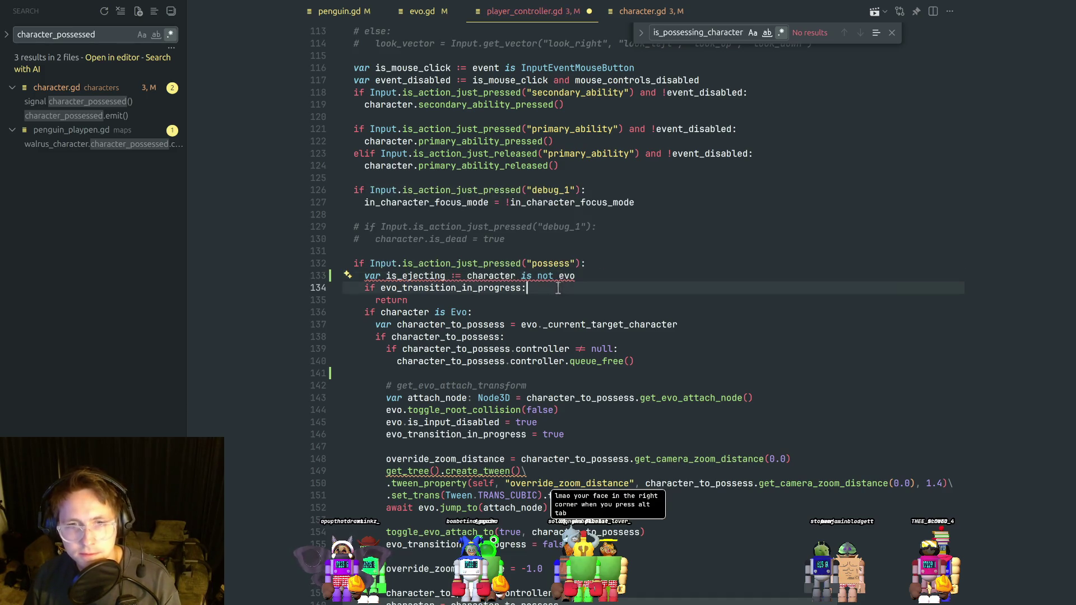
double_click(563, 276)
type("E")
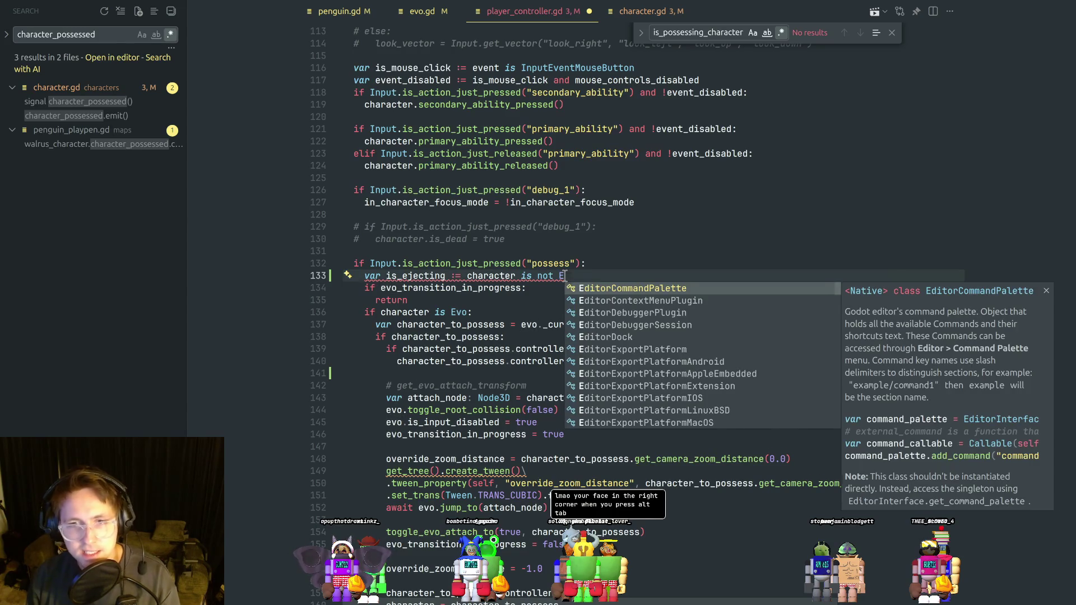
type("vo")
key("Escape")
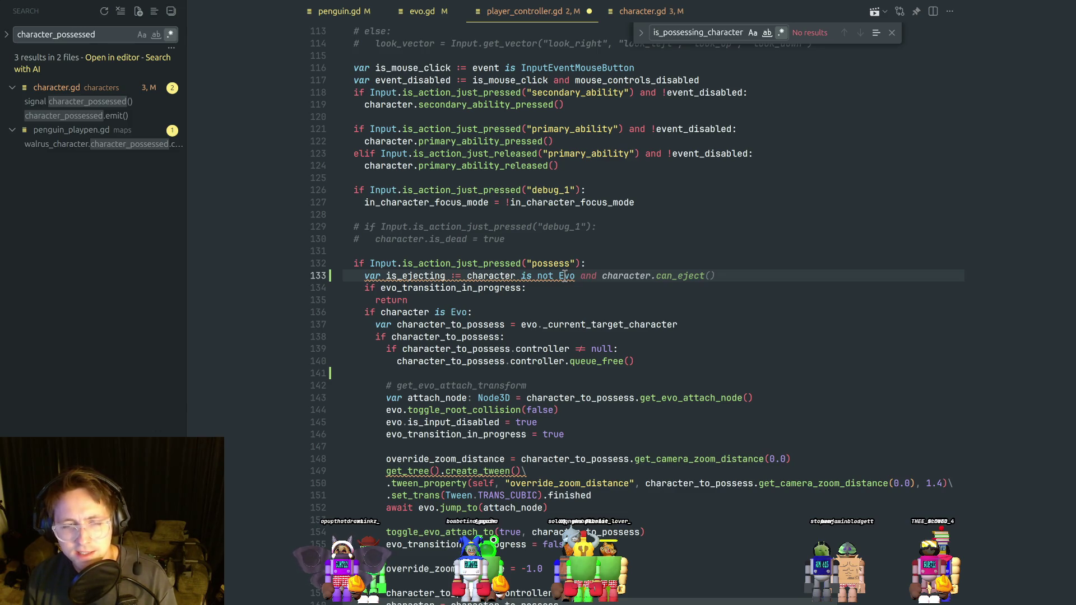
key("Tab")
left_click(611, 288)
left_click(728, 277)
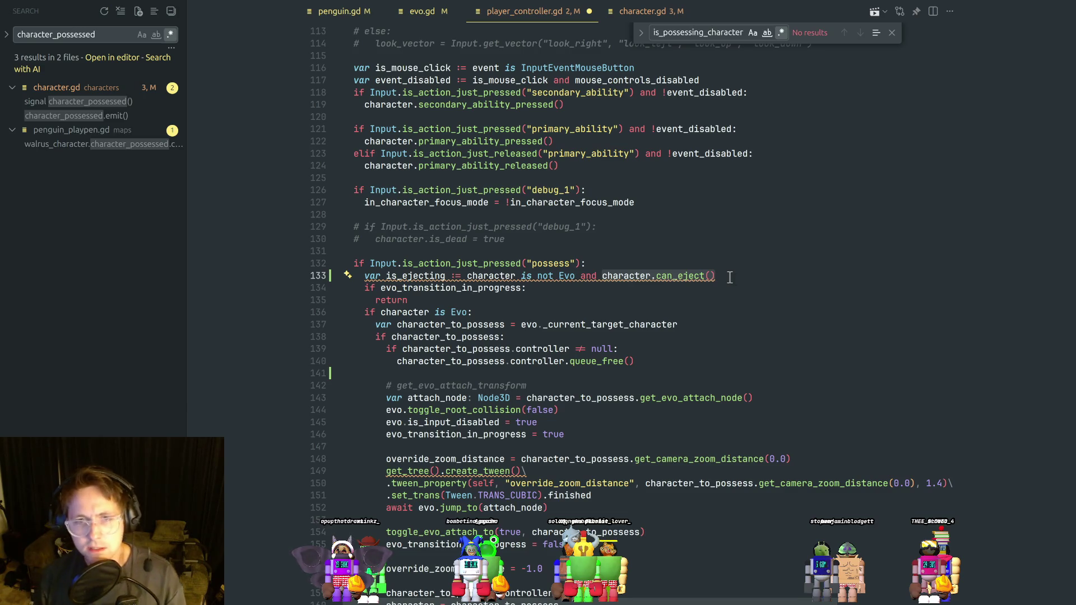
left_click(642, 300)
triple_click(599, 286)
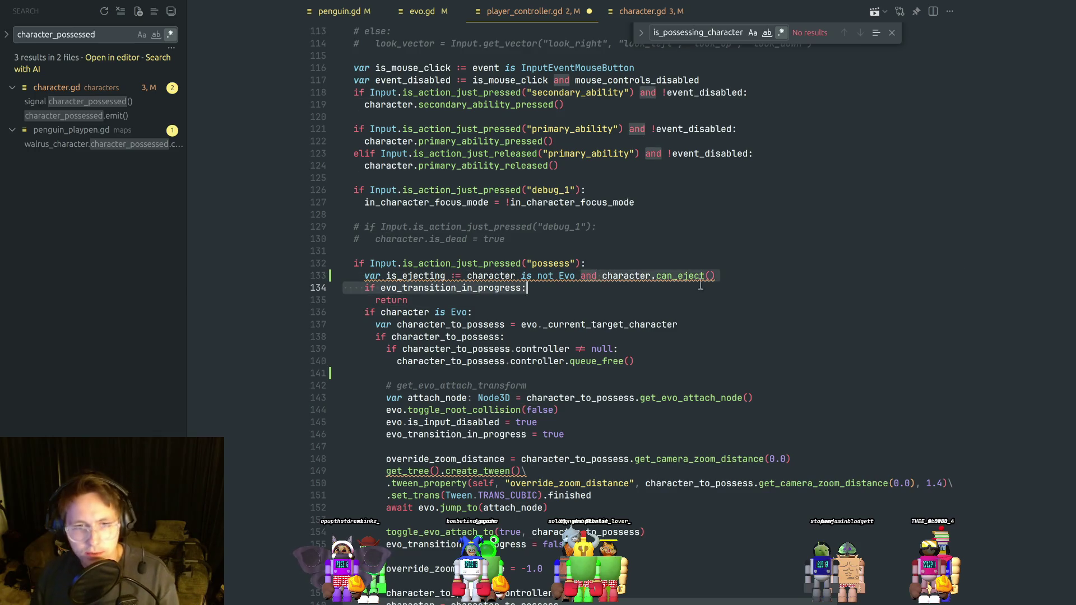
left_click(610, 300)
double_click(594, 324)
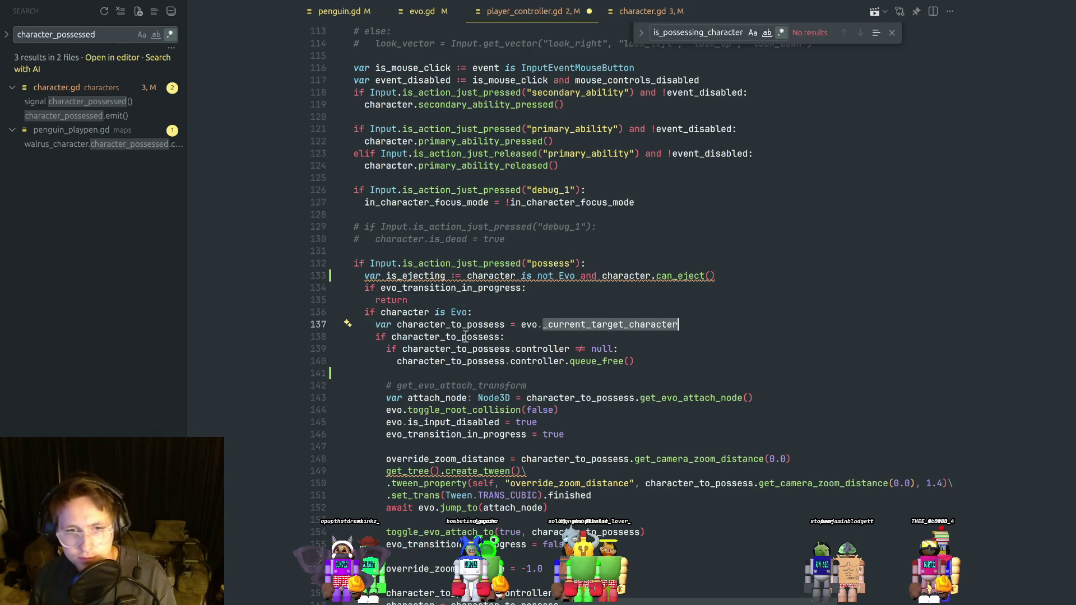
double_click(526, 326)
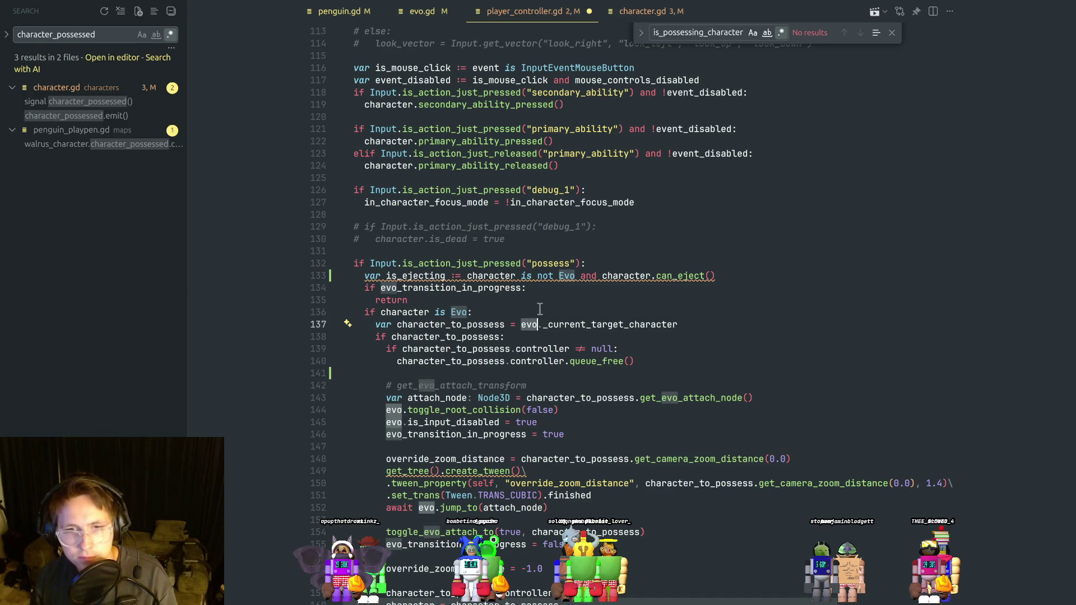
left_click(564, 287)
left_click(725, 276)
left_click_drag(725, 275, 603, 276)
mouse_move(605, 276)
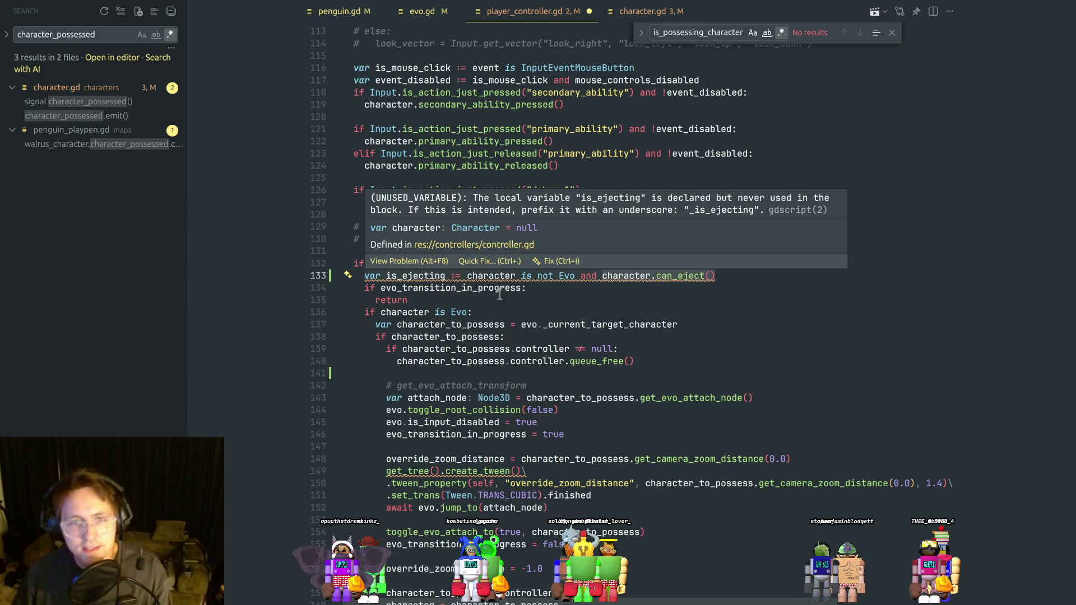
left_click(467, 276)
mouse_move(505, 288)
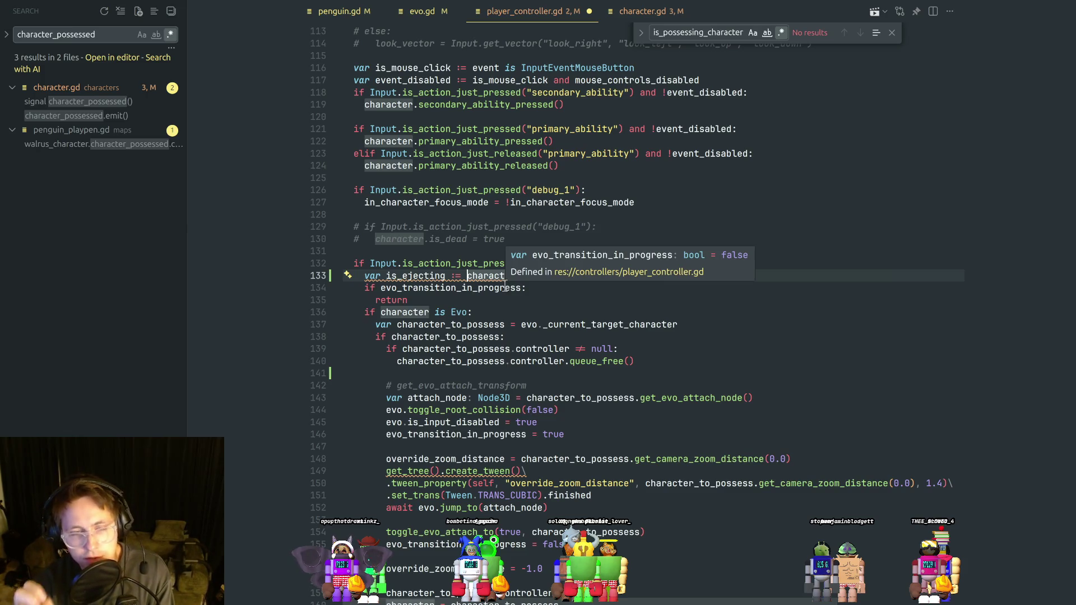
key("Down")
key("Down")
key("Down")
key("End")
left_click_drag(466, 276, 728, 275)
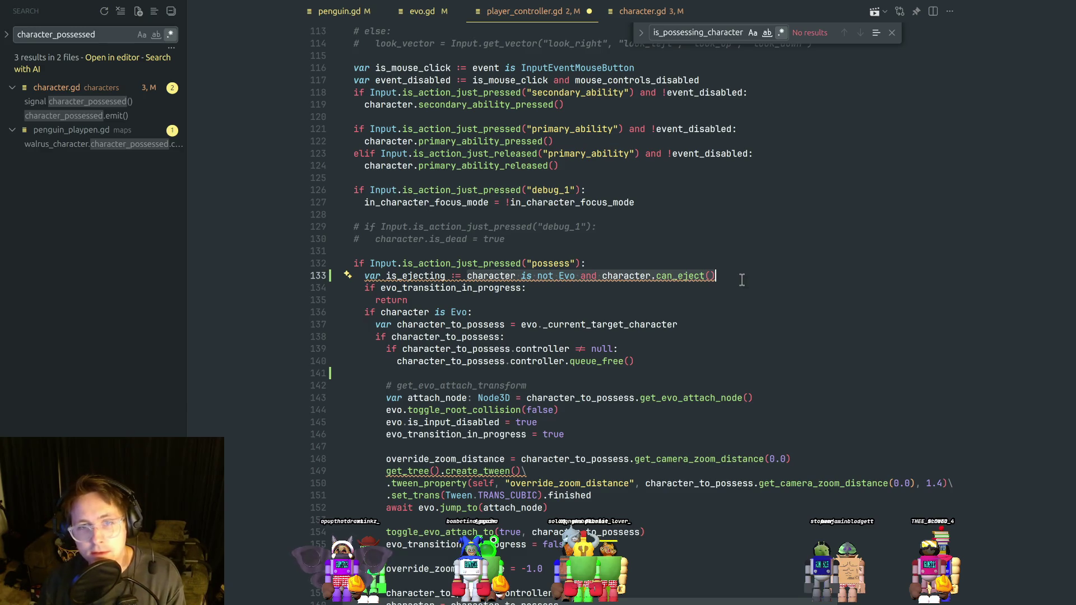
left_click(596, 290)
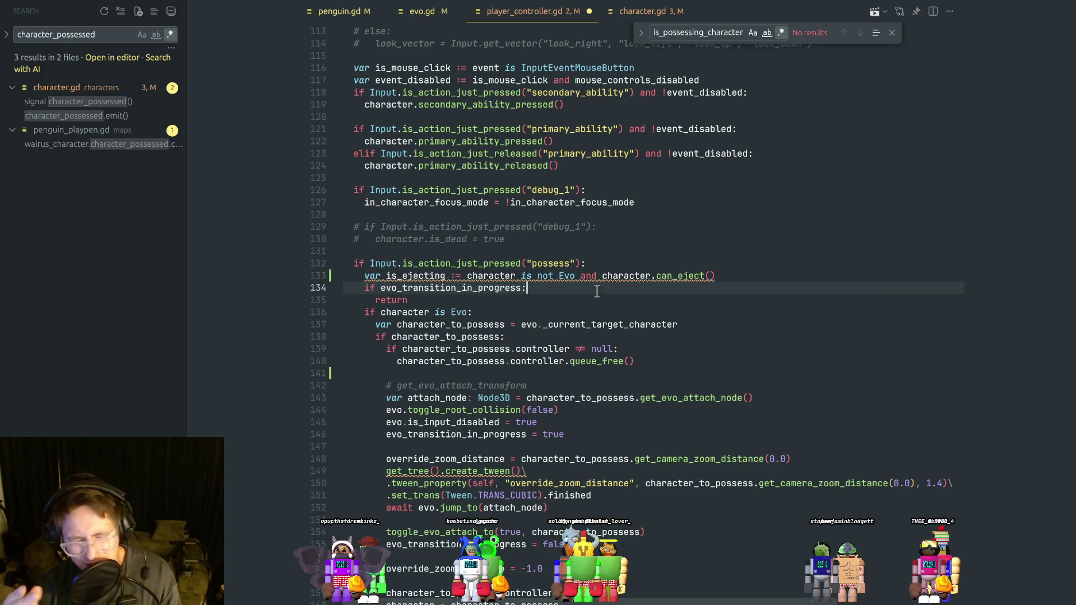
On line 133, replace character.can_eject() with evo._current_target_character != null.
double_click(627, 275)
type("evo")
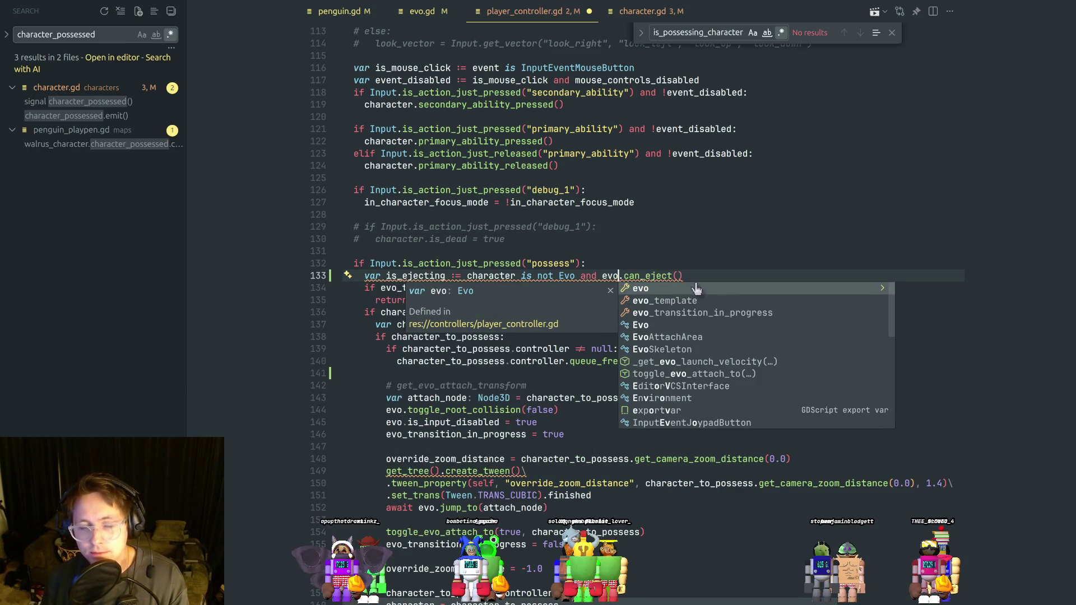
key("Escape")
key("Right")
key("shift+End")
type("t")
key("BackSpace")
type("_cur")
key("Tab")
type("== character")
type(" != n")
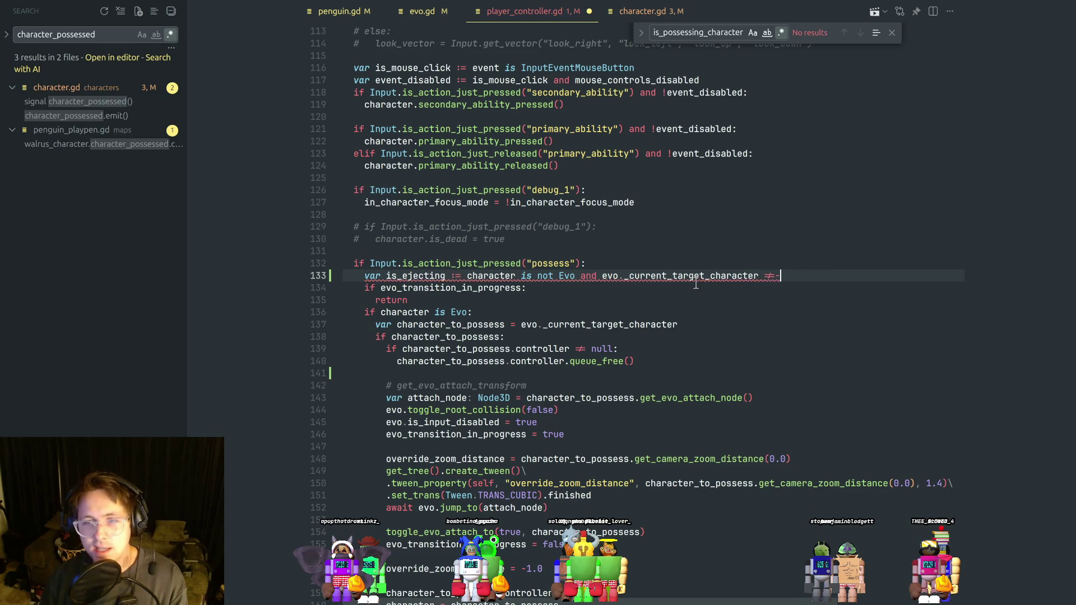
type("ull")
key("Escape")
left_click(697, 289)
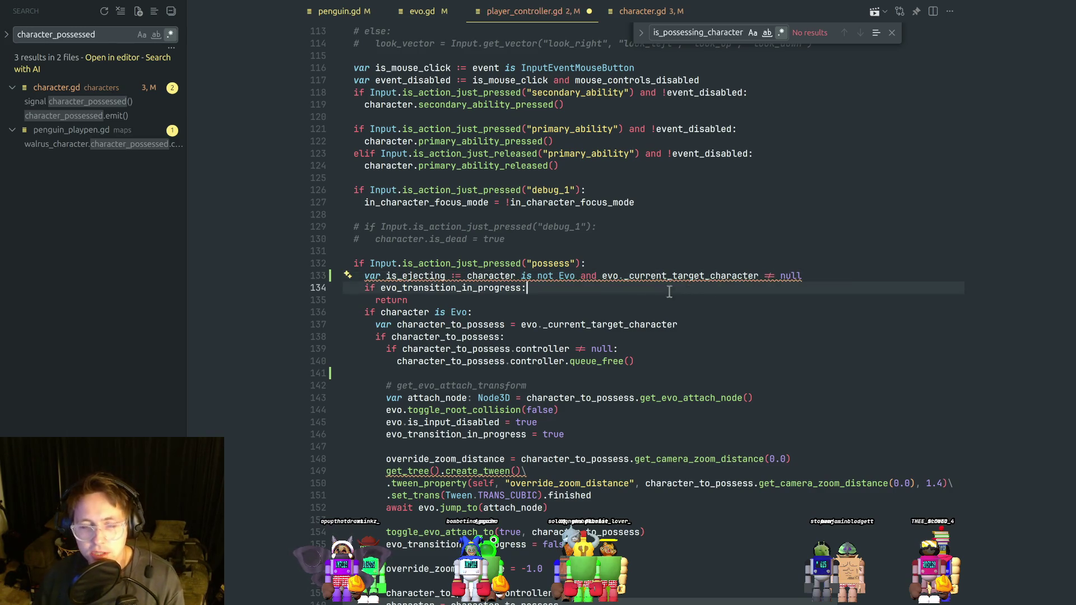
Review where is_ejecting is used and copy the is_ejecting name.
double_click(434, 277)
left_click(496, 301)
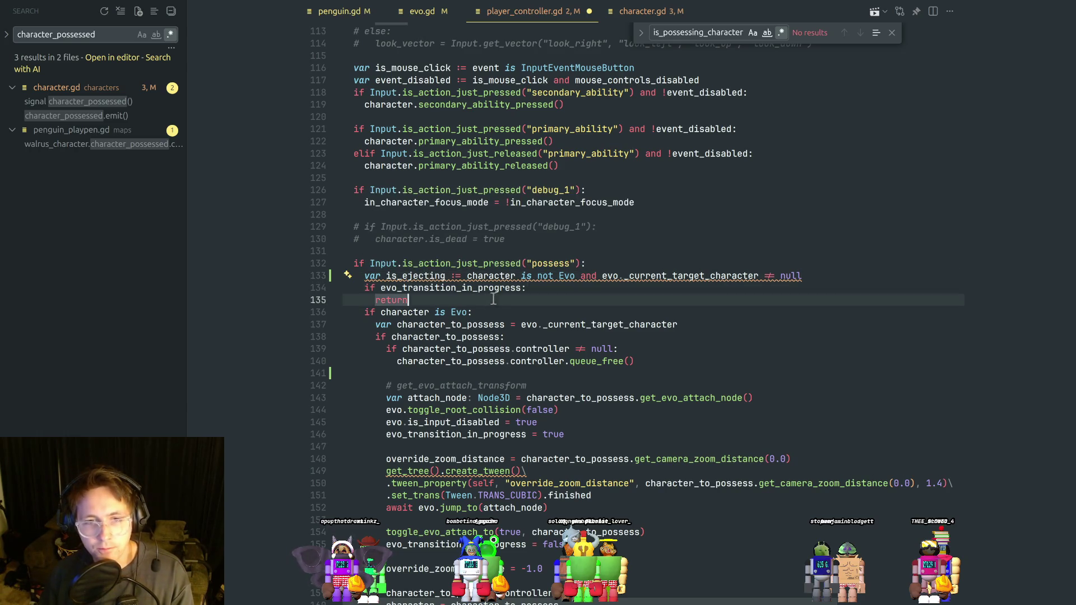
scroll(443, 292, "down", 1)
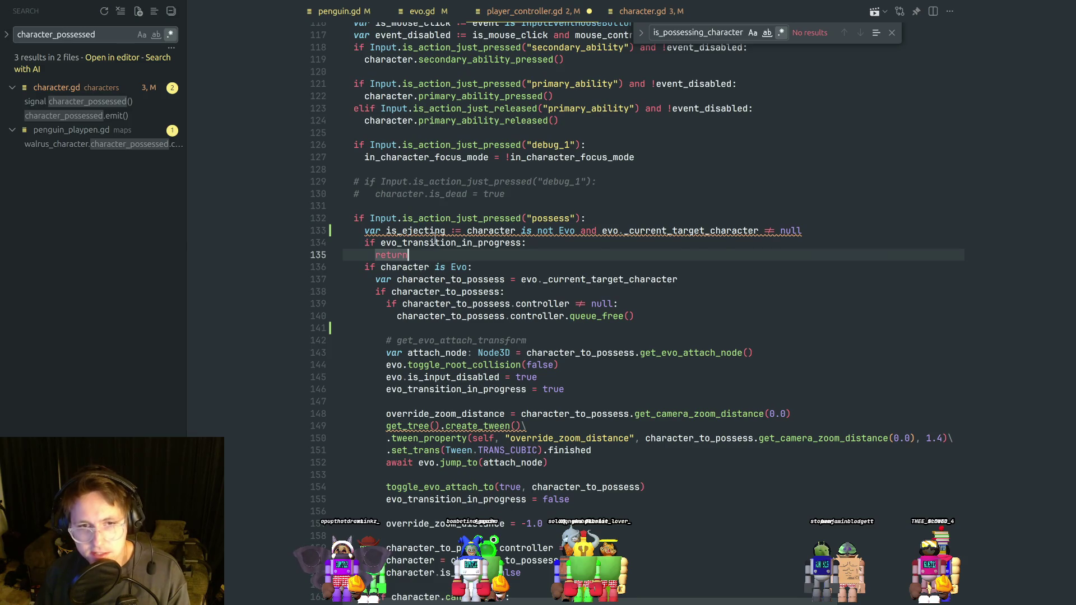
double_click(433, 231)
left_click(499, 267)
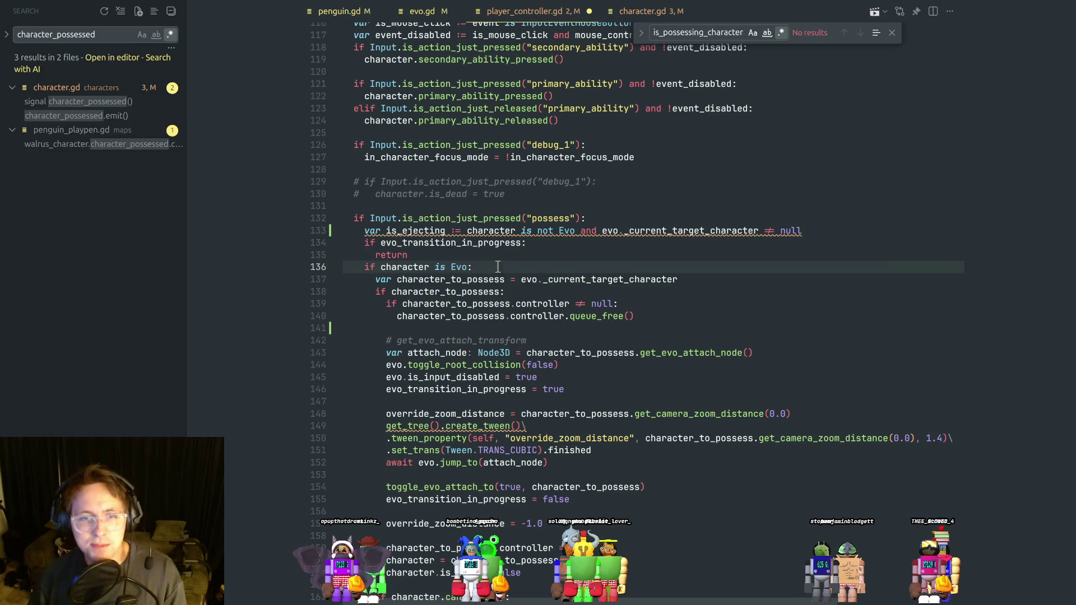
left_click(483, 259)
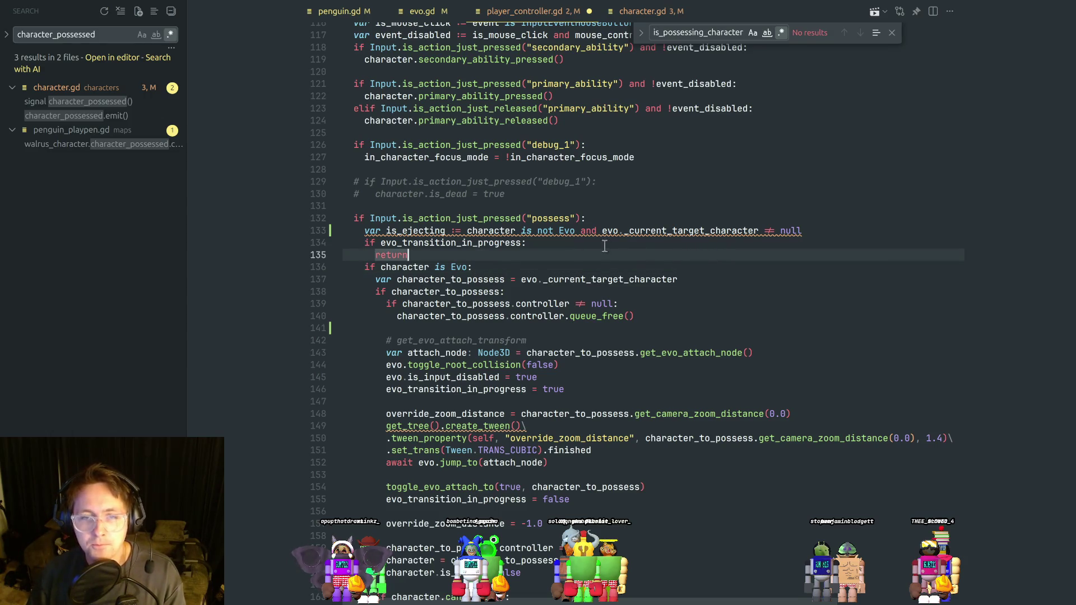
double_click(430, 231)
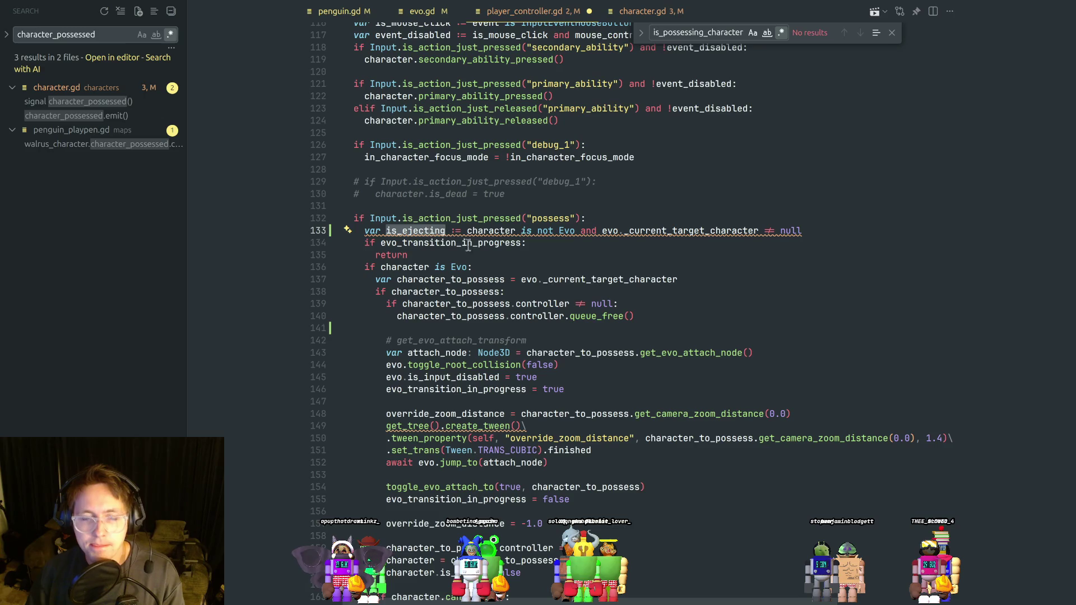
key("ctrl+c")
Change line 136's condition from 'character is Evo' to '!is_ejecting' and save.
left_click_drag(470, 267, 381, 267)
key("BackSpace")
type("!:")
key("ctrl+v")
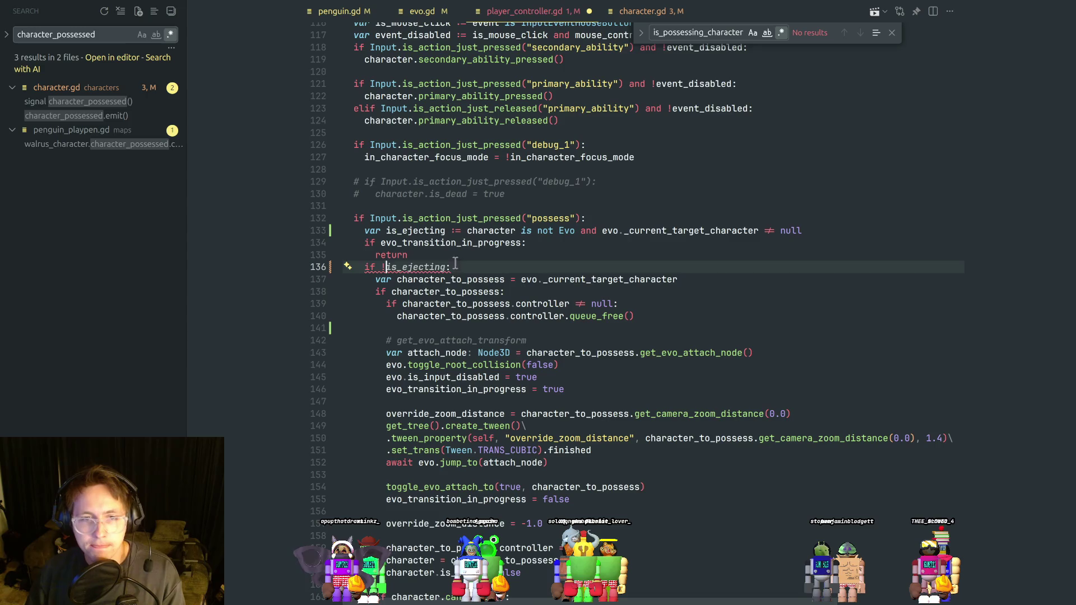
left_click(458, 257)
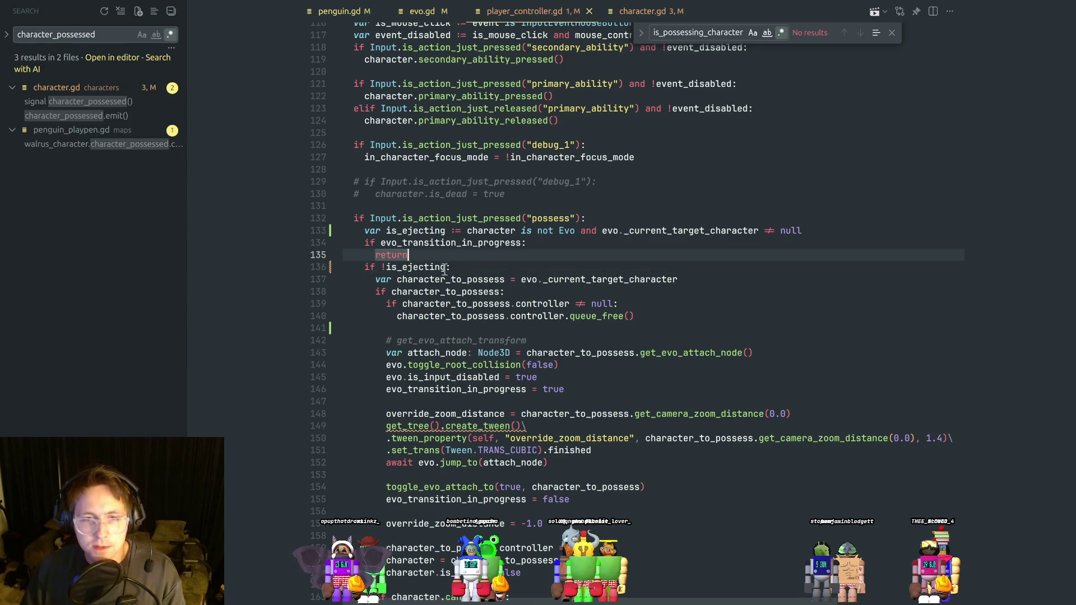
left_click(446, 268)
key("ctrl+s")
Add the comment '# if we are possessing a new character' above the branch and save.
left_click(464, 255)
key("Return")
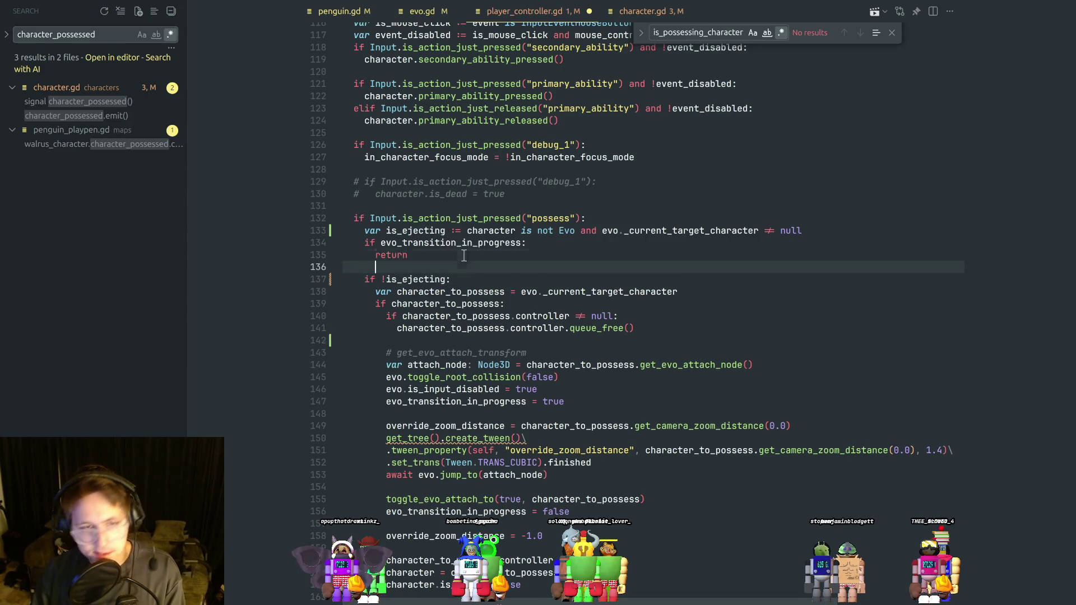
key("Return")
type("if we are ")
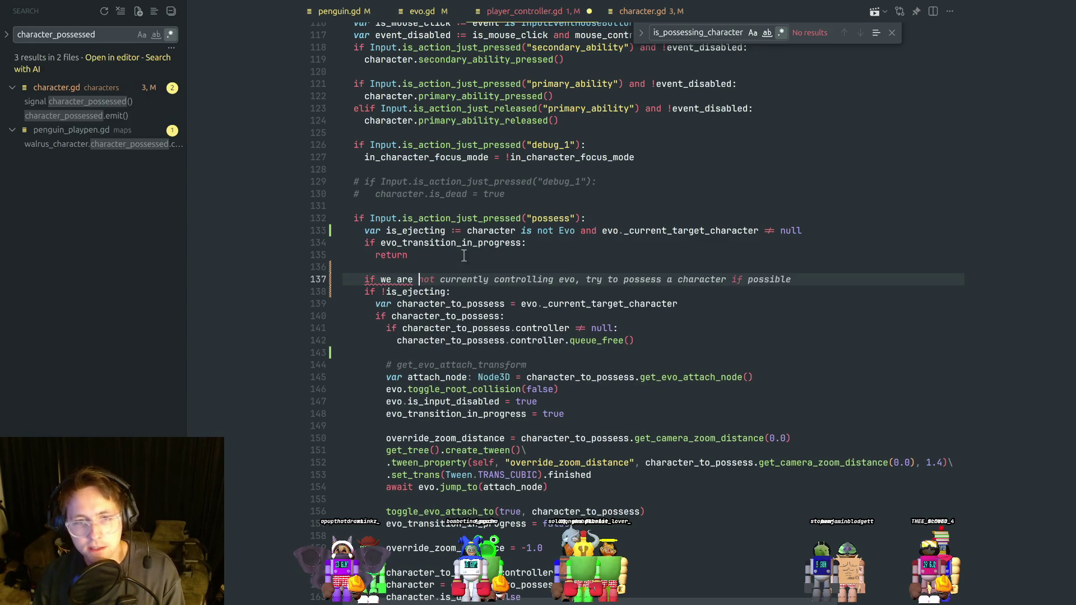
type("possessing")
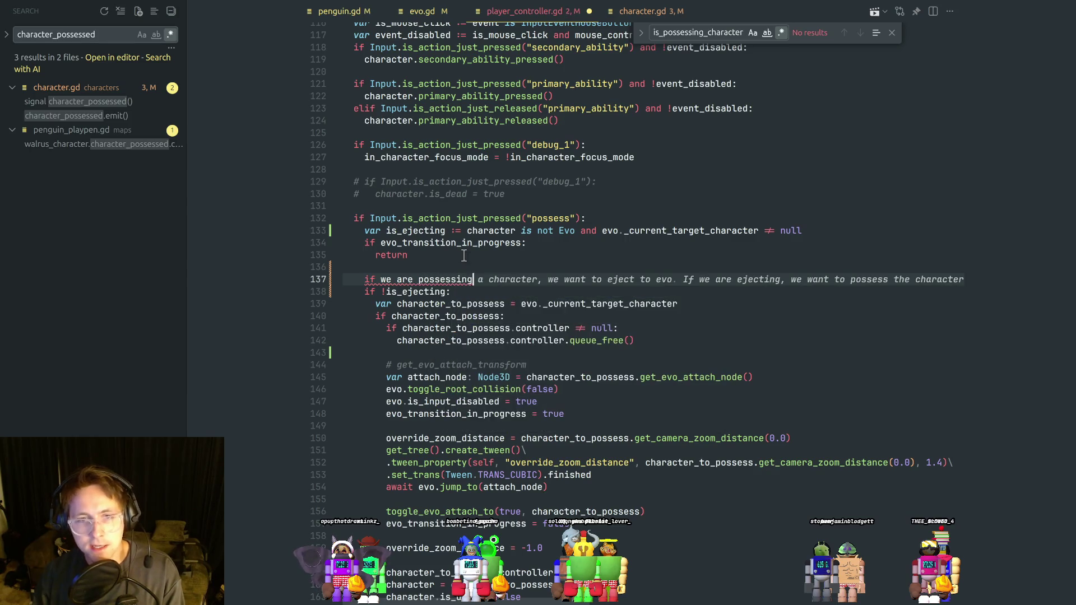
type(" a new characer")
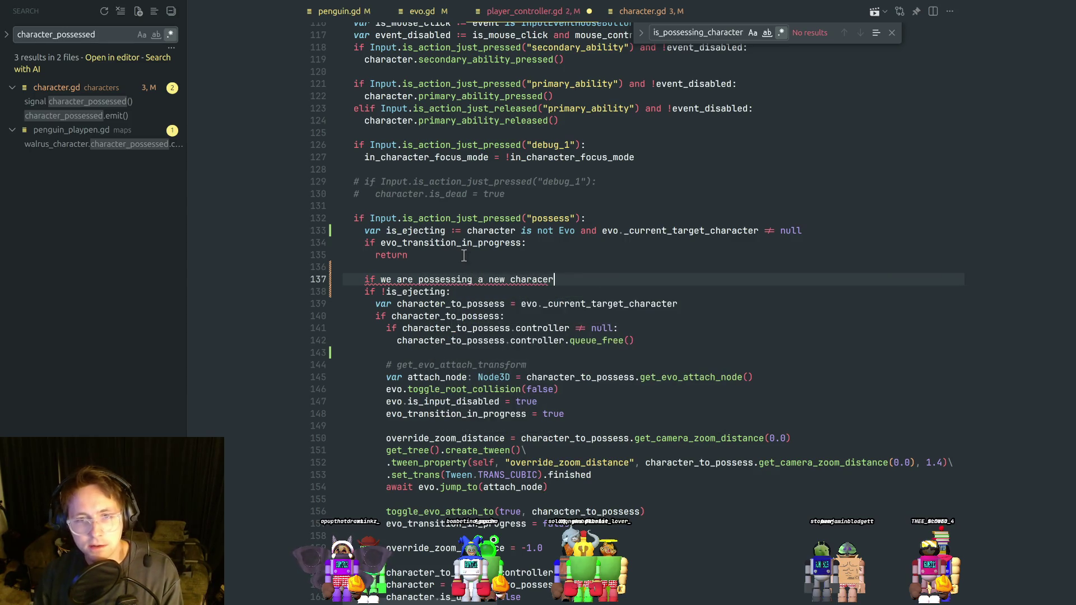
type("t")
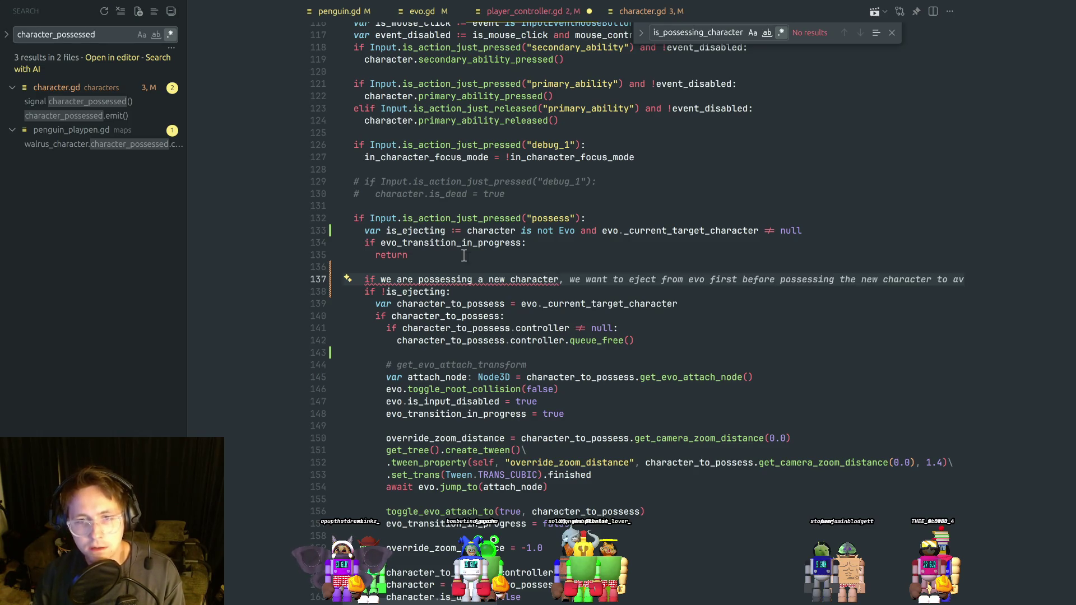
key("ctrl+slash")
key("Escape")
key("ctrl+s")
left_click(470, 292)
left_click(462, 304)
left_click(480, 291)
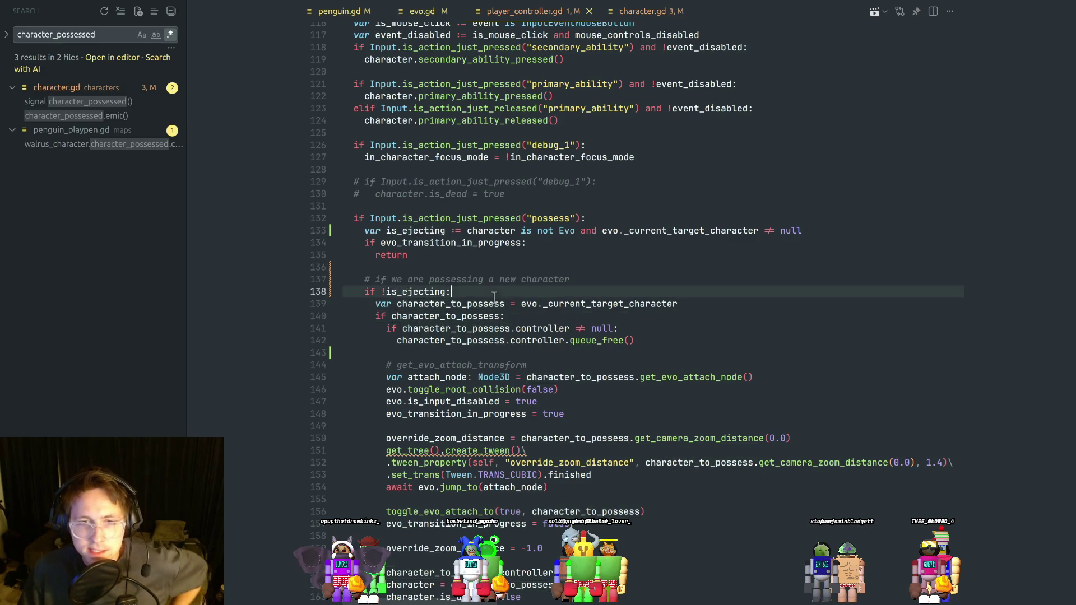
Read the !is_ejecting branch's character_to_possess, camera zoom and Evo attach code, then bring up the app switcher.
scroll(480, 291, "down", 2)
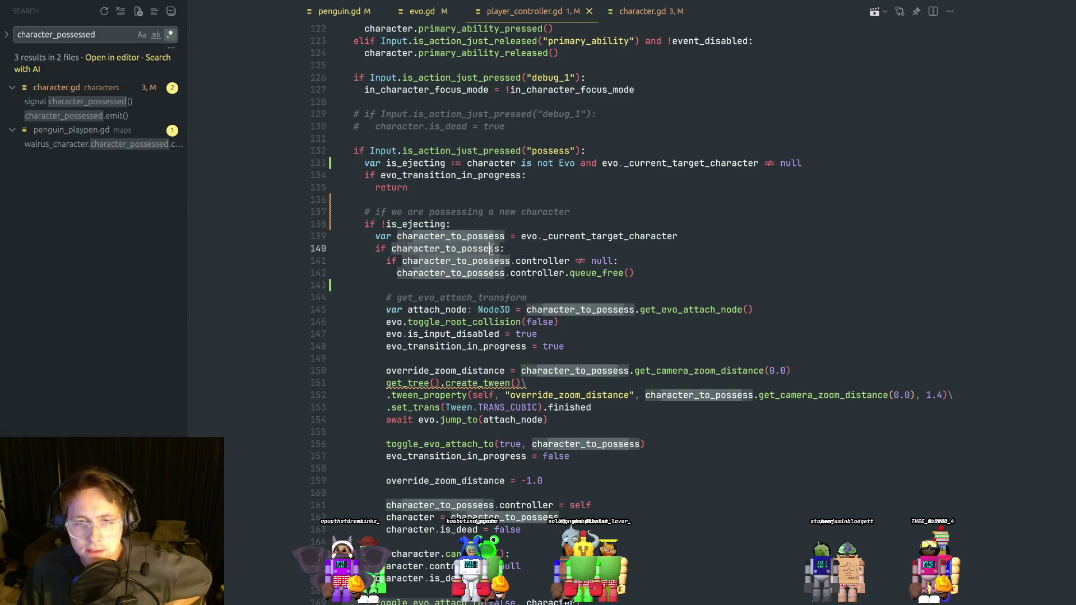
left_click(565, 236)
left_click(539, 225)
left_click(531, 248)
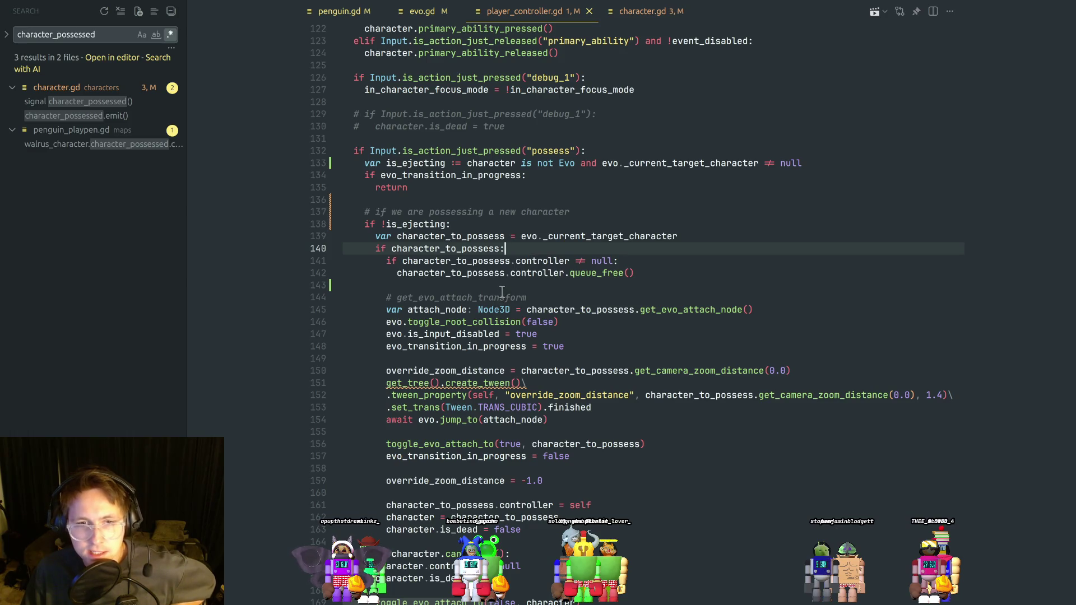
double_click(484, 273)
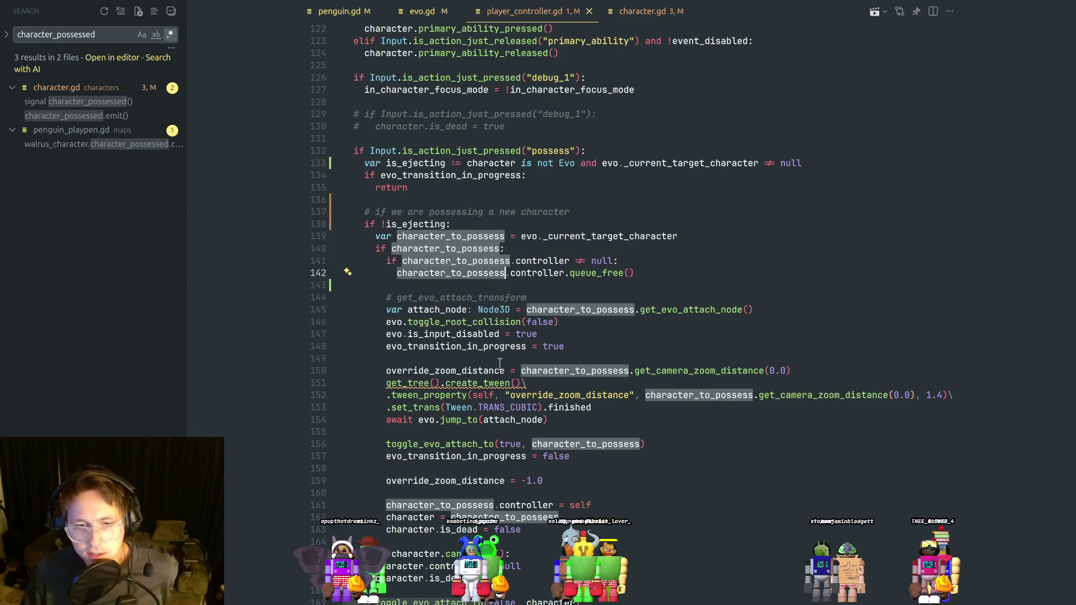
double_click(580, 296)
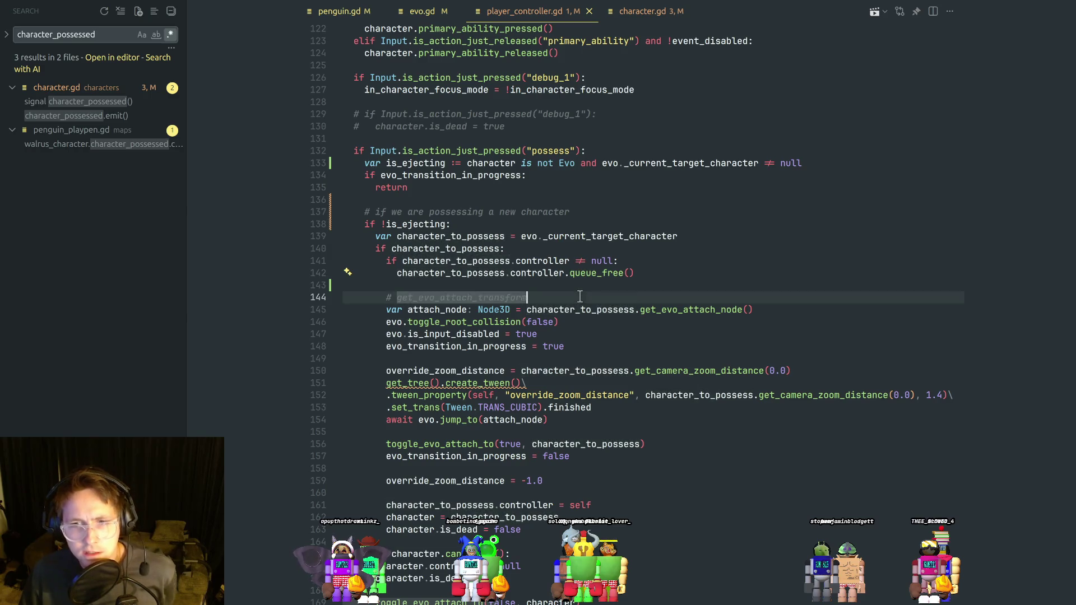
left_click(598, 343)
double_click(594, 371)
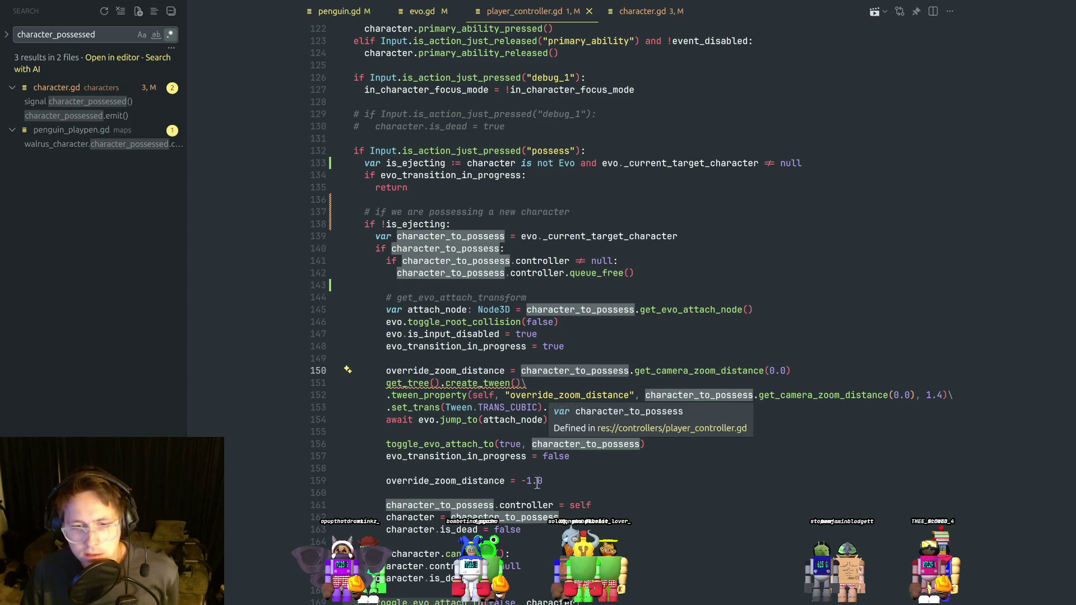
double_click(417, 517)
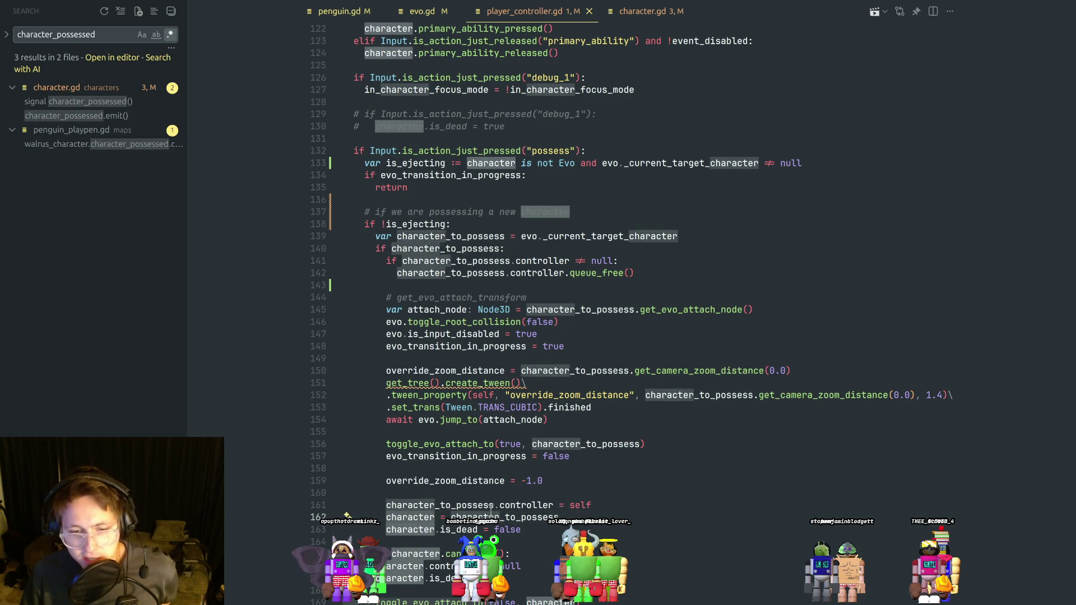
double_click(527, 517)
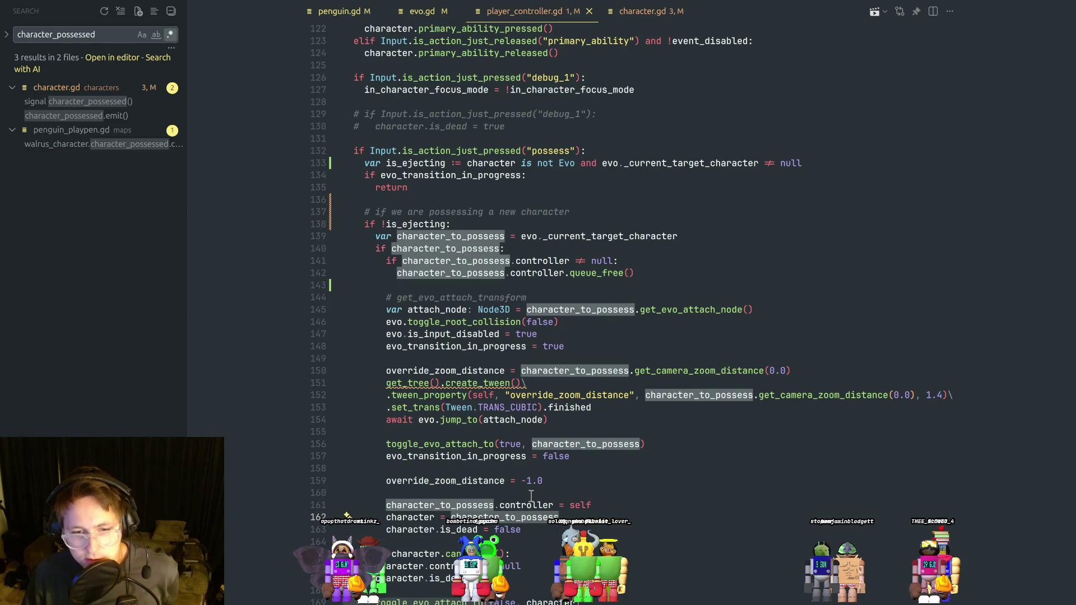
left_click(530, 495)
left_click(563, 484)
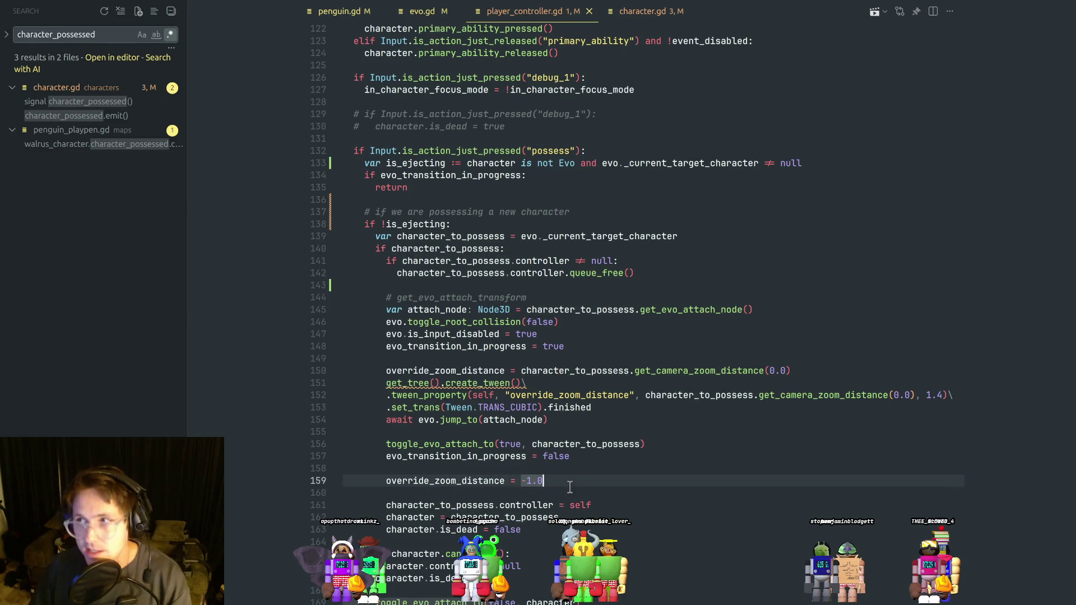
left_click(586, 469)
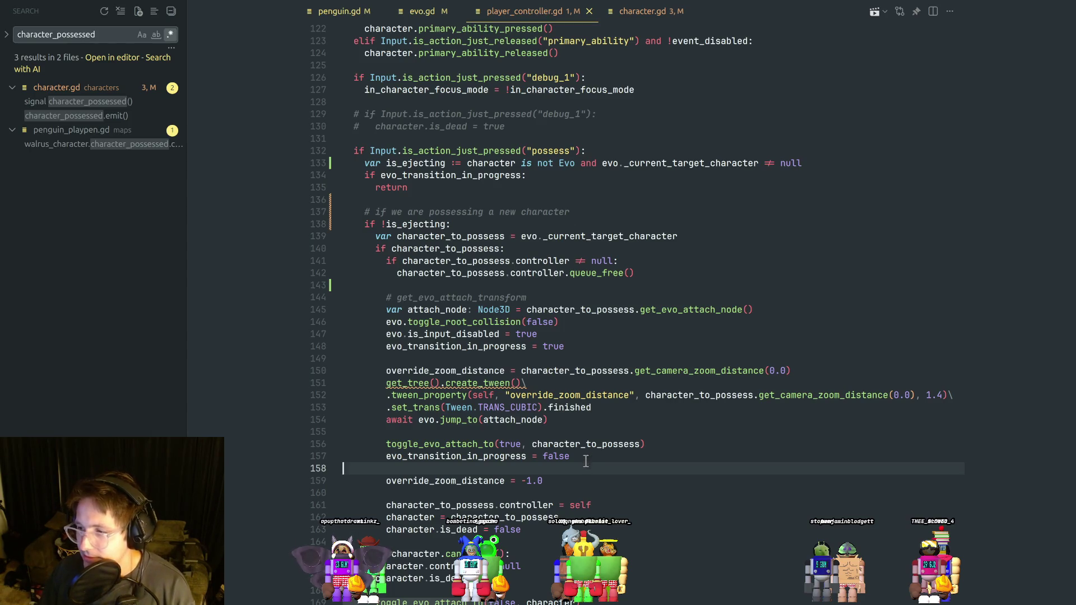
key("alt+Tab")
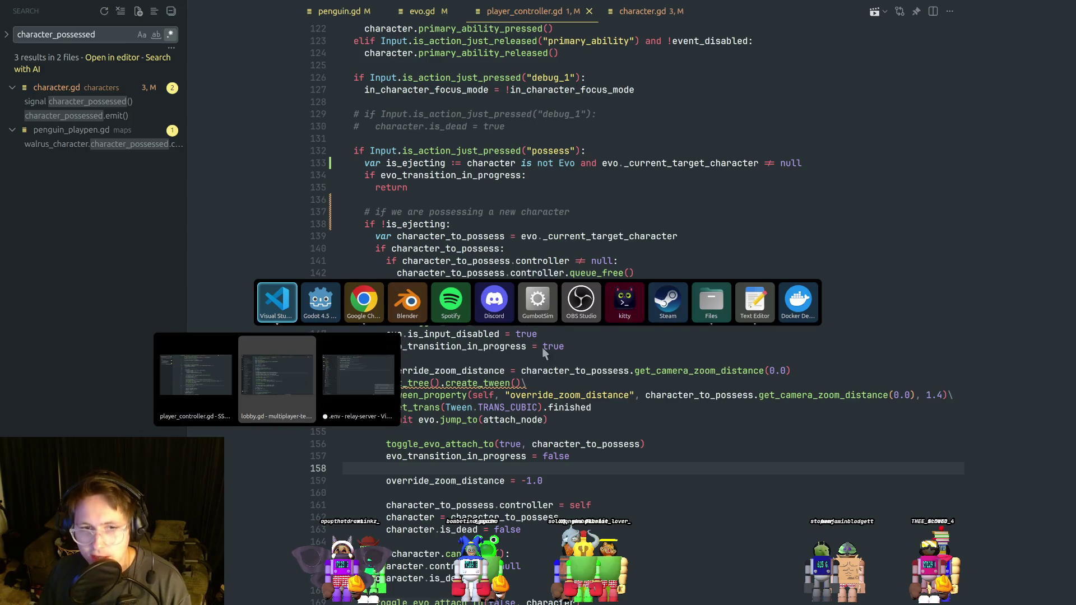
left_click(334, 311)
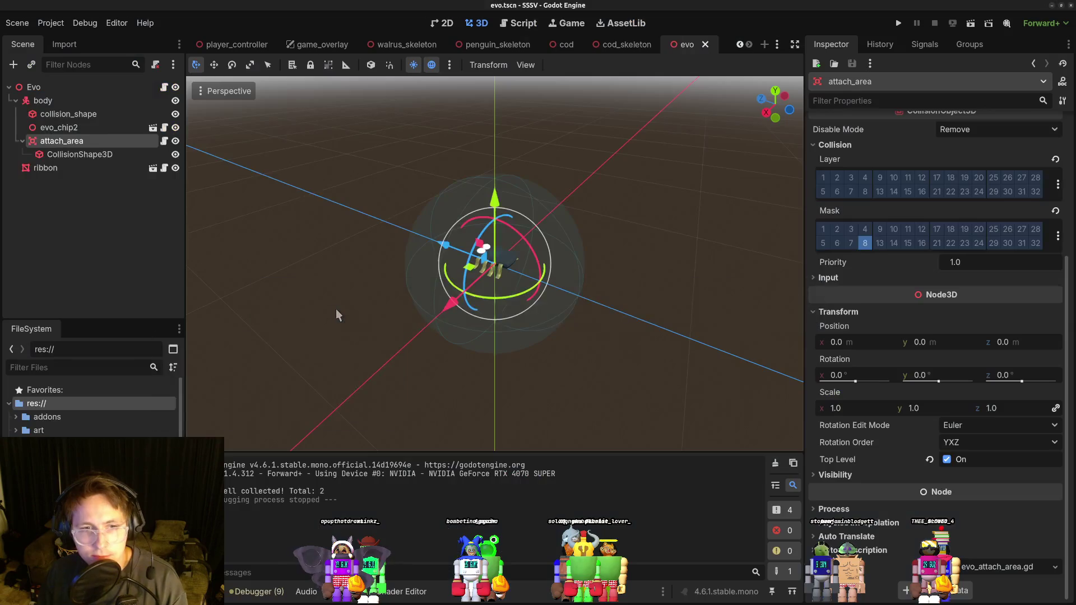
key("alt+Tab")
left_click(493, 306)
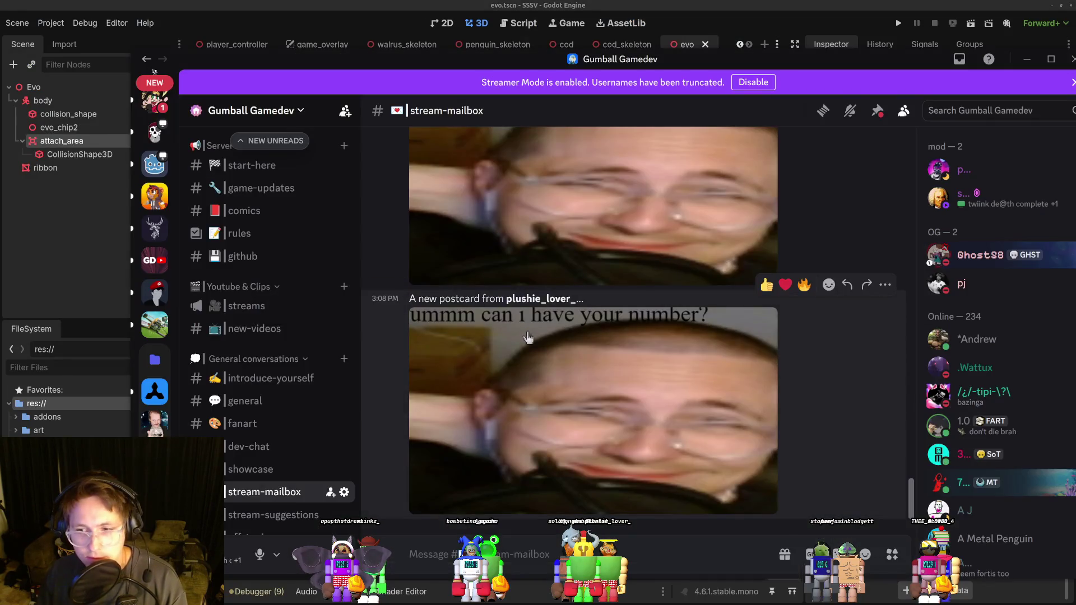
key("alt+Tab")
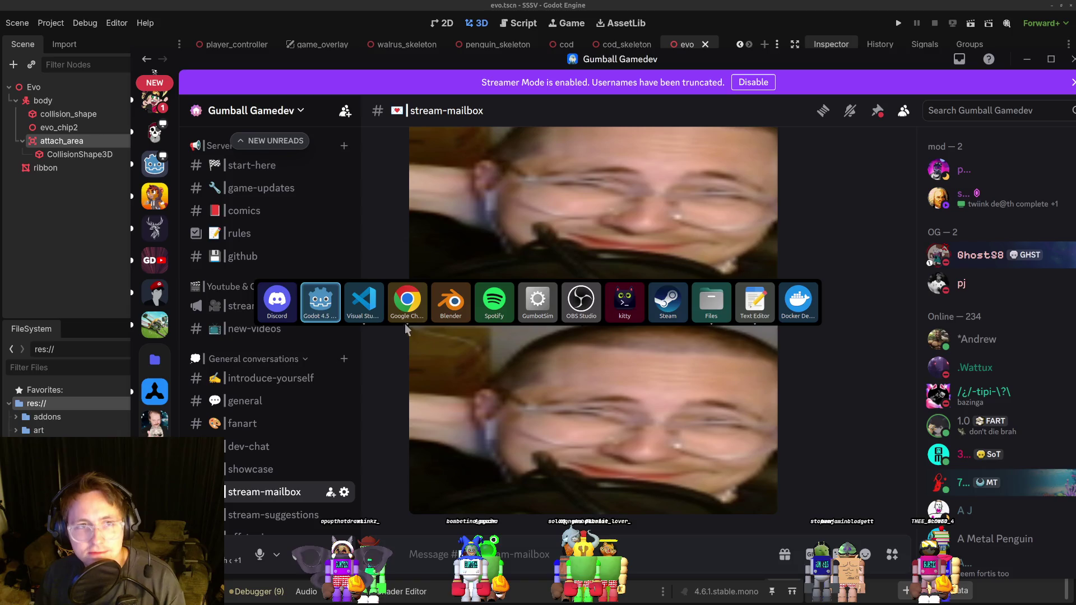
left_click(320, 303)
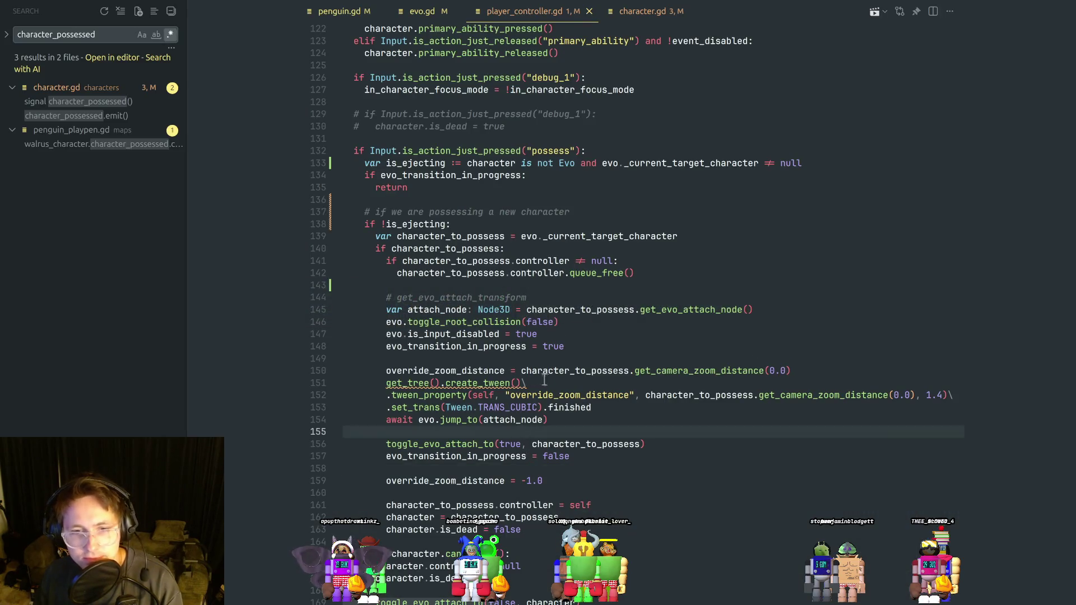
Inspect character_to_possess uses and the transition flag on lines 156, 148 and 143, then return to Godot.
left_click(559, 468)
left_click(488, 444)
left_click(573, 444)
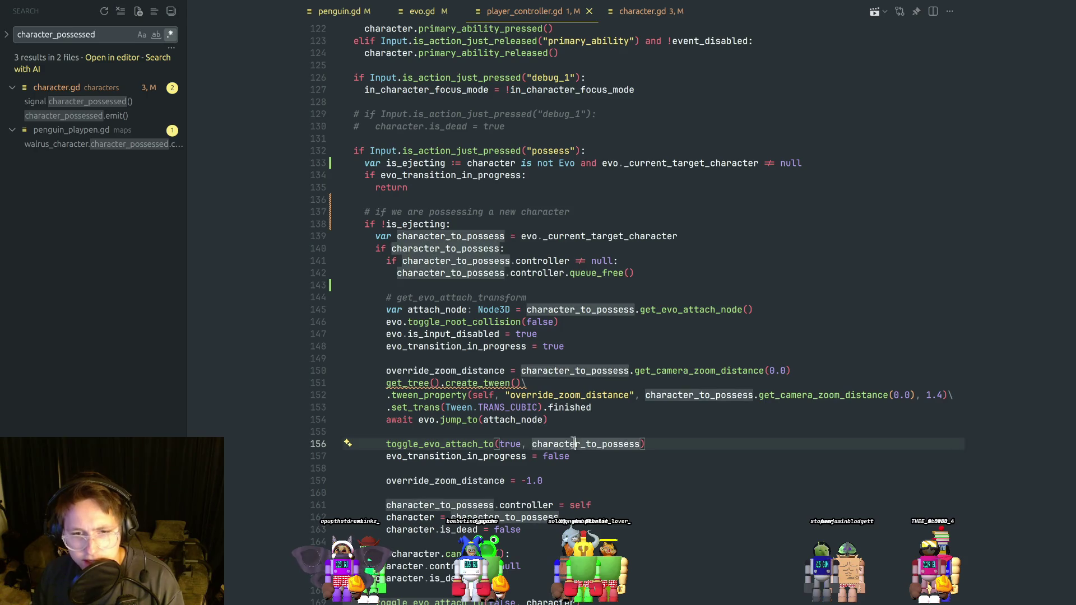
left_click(637, 350)
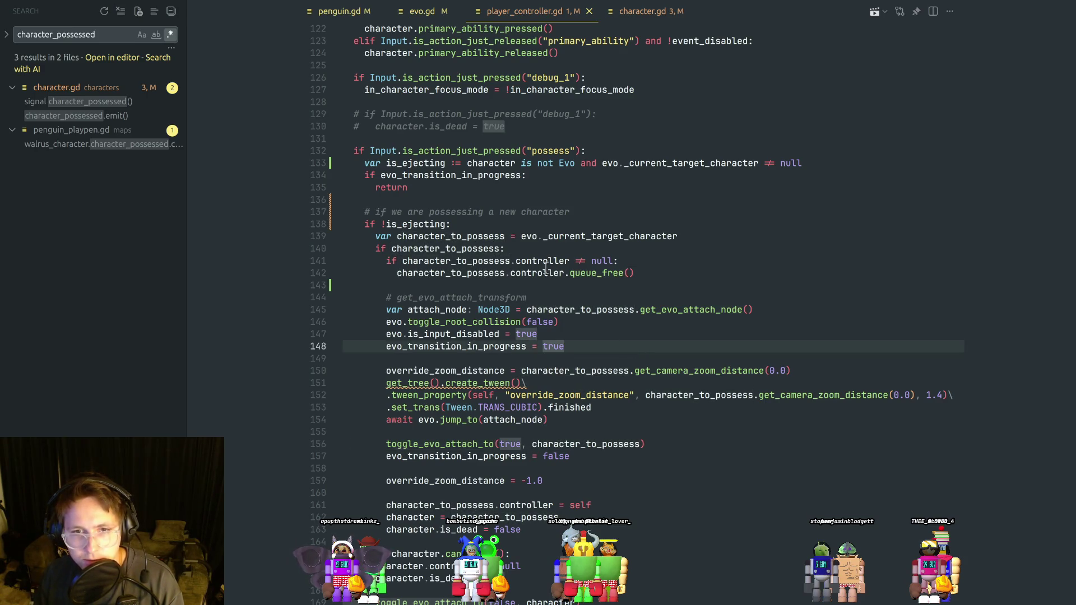
left_click(549, 286)
key("alt+Tab")
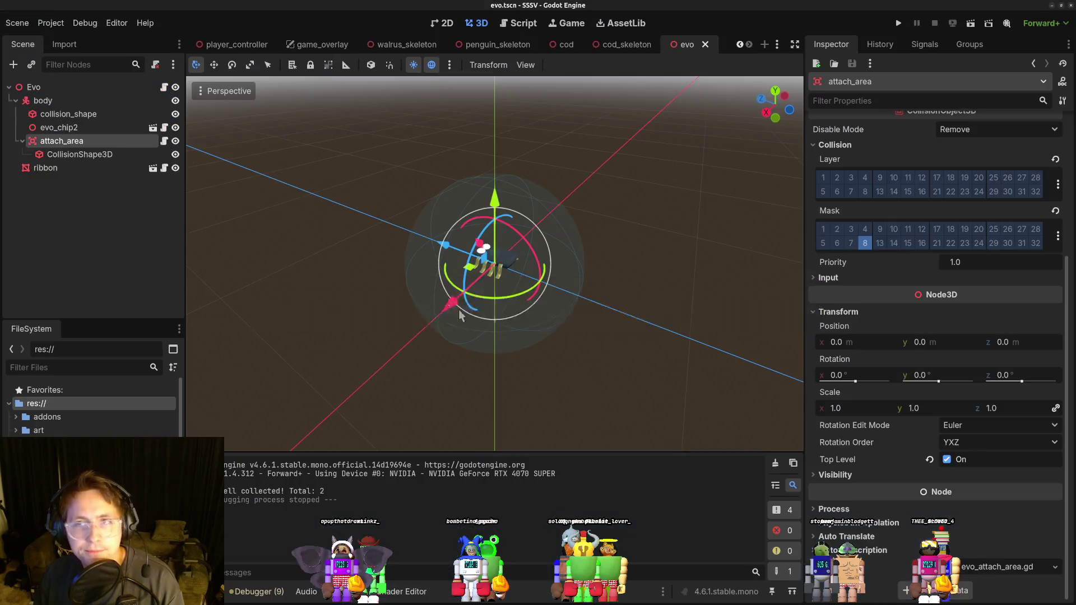
Run the project, walk the chip toward the penguin with W, stop with F8, then go to line 136.
left_click(899, 23)
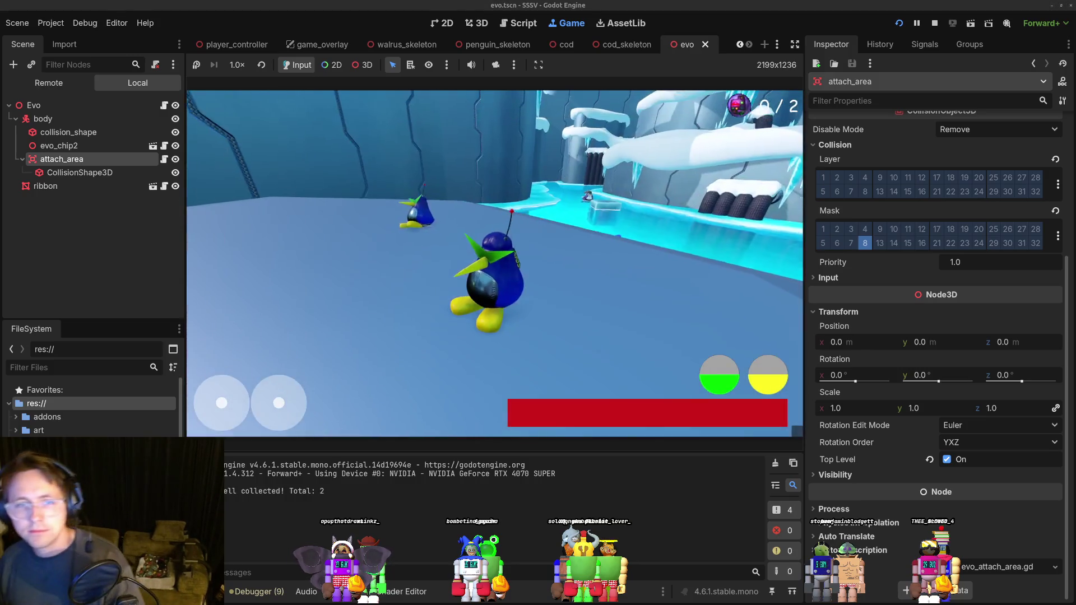
key("w")
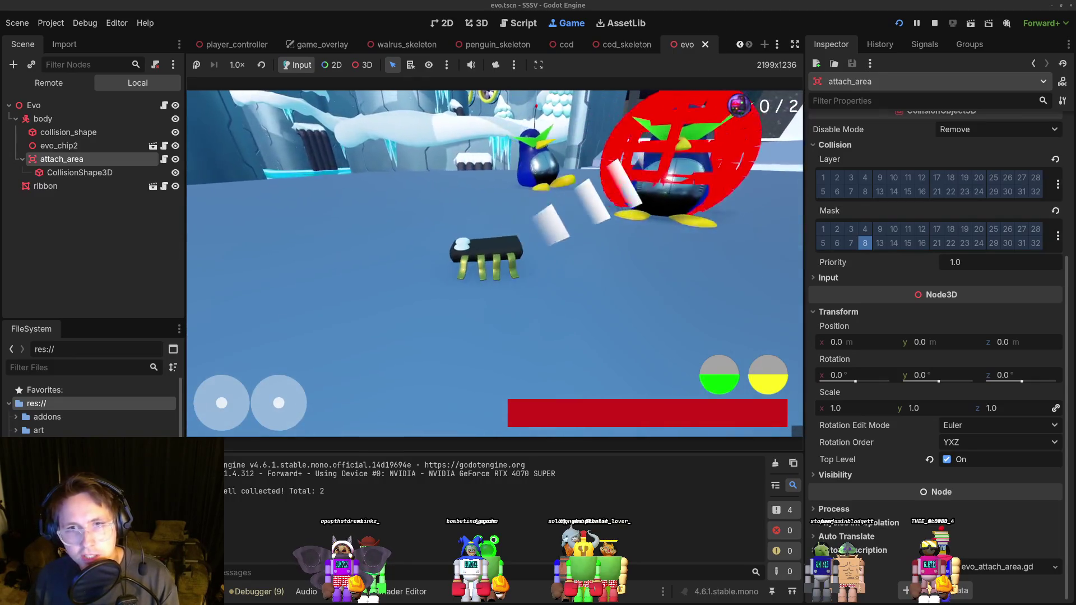
key("F8")
key("alt+Tab")
left_click(485, 324)
left_click(462, 200)
Add print("is_ejecting ", is_ejecting) on line 136 and save the script.
type("print(is")
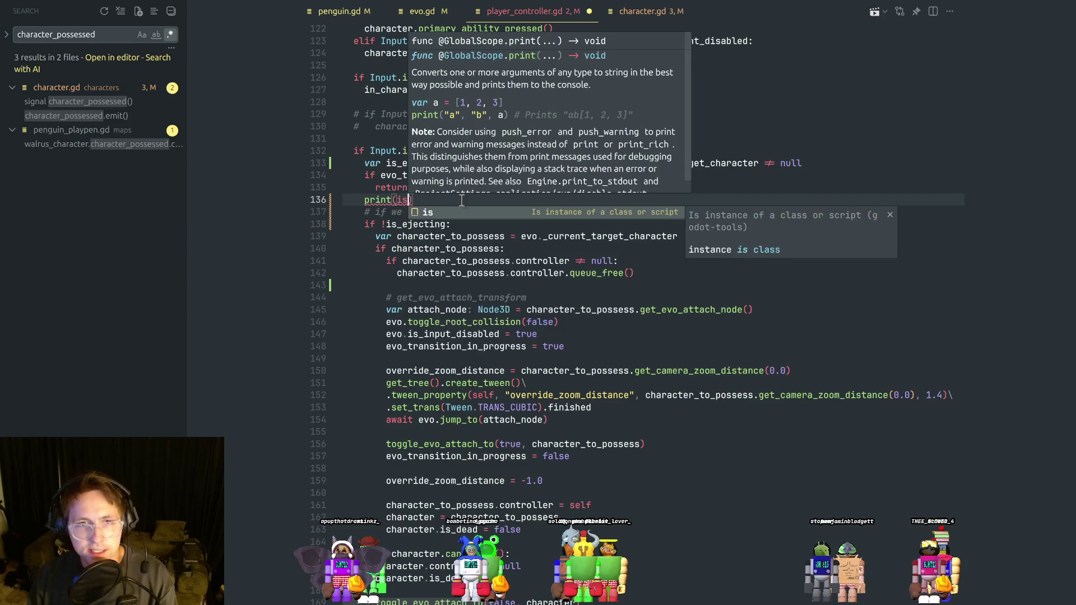
type("_j")
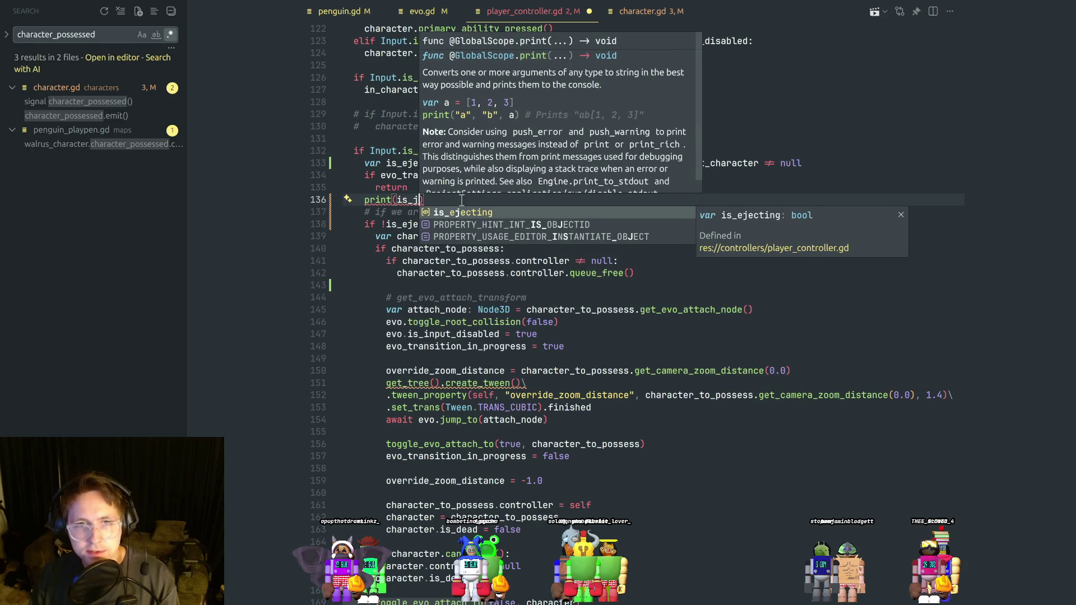
key("Tab")
key("Tab")
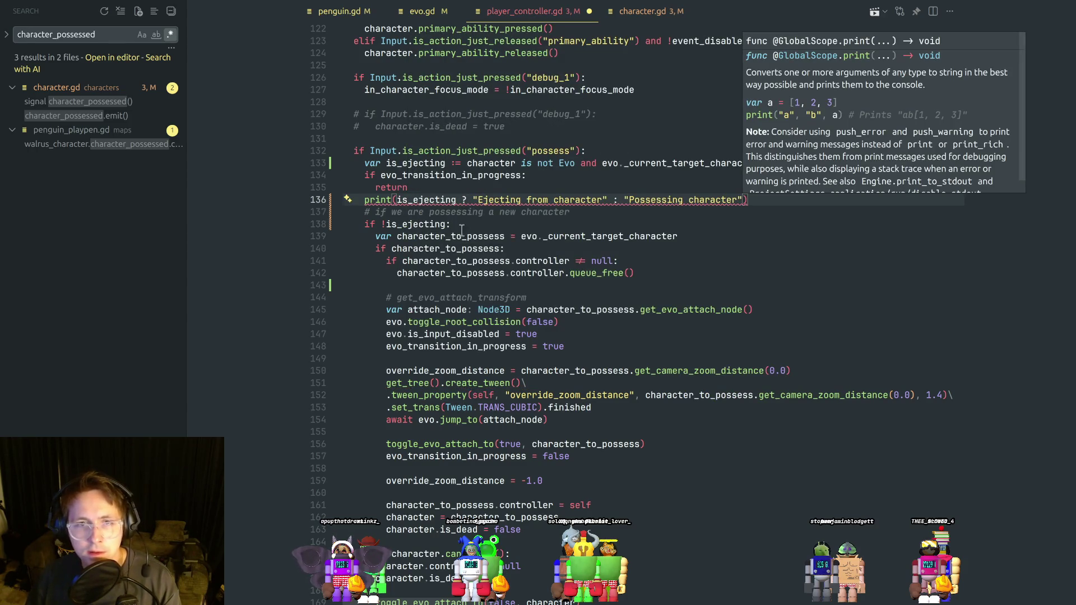
mouse_move(468, 203)
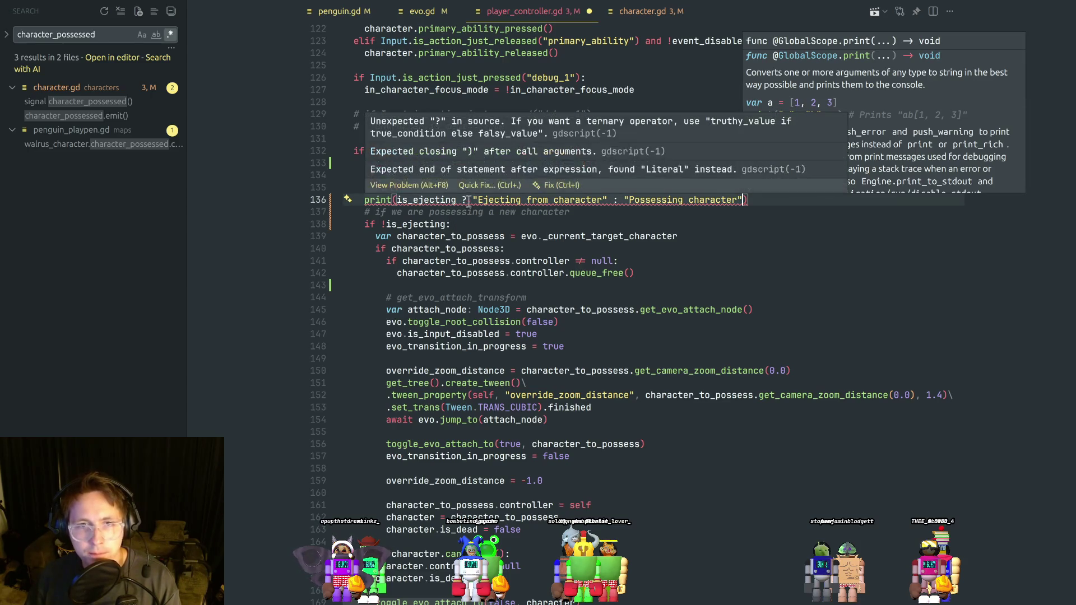
double_click(405, 199)
type("\"")
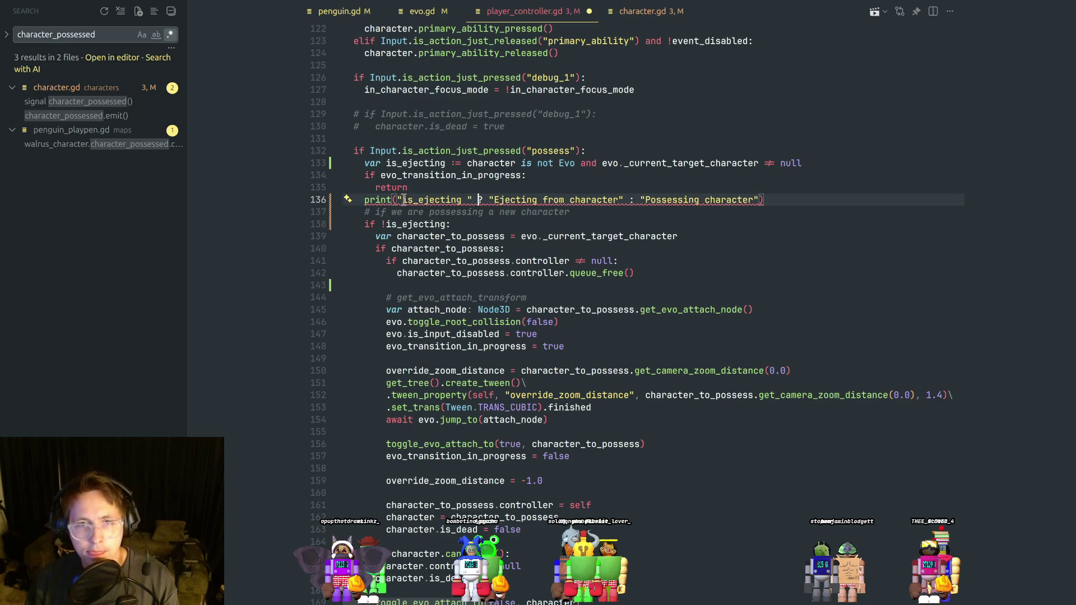
left_click(761, 200, "shift")
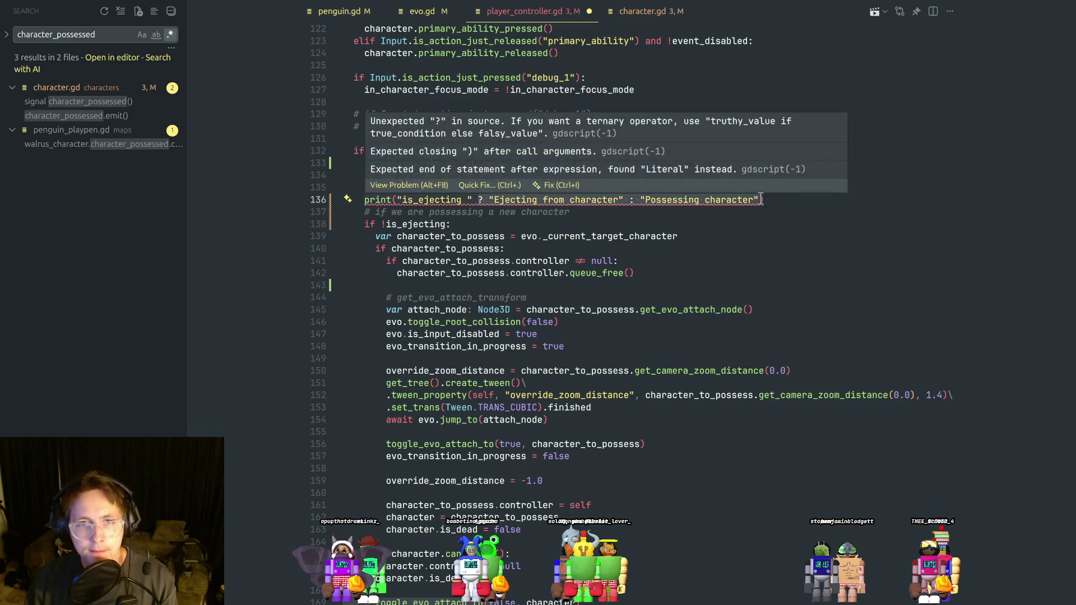
type("is_ejecting \" is_ejecting")
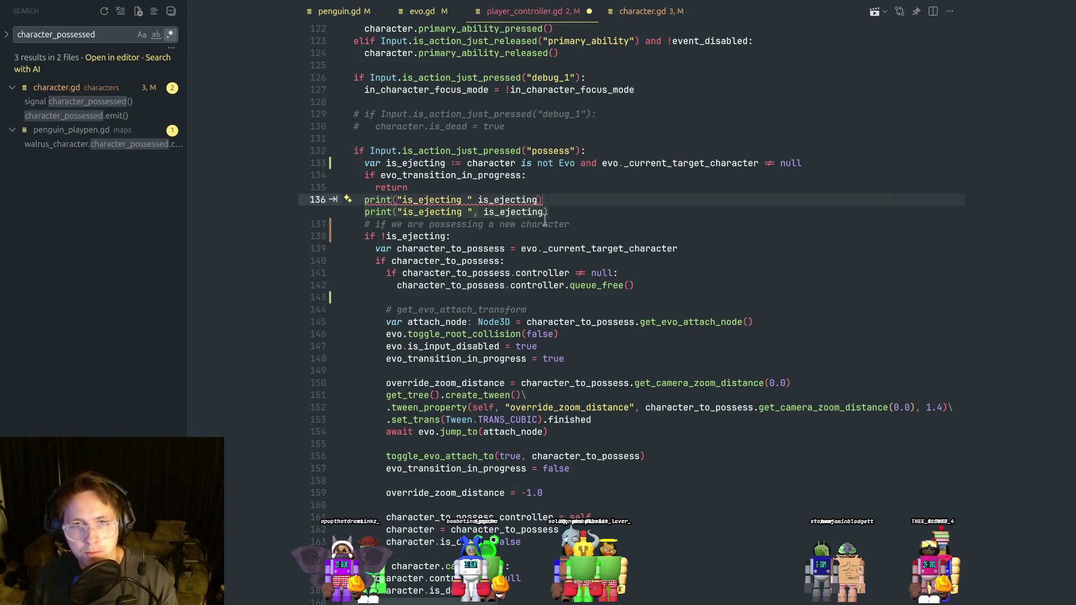
key("Tab")
key("ctrl+s")
key("alt+Tab")
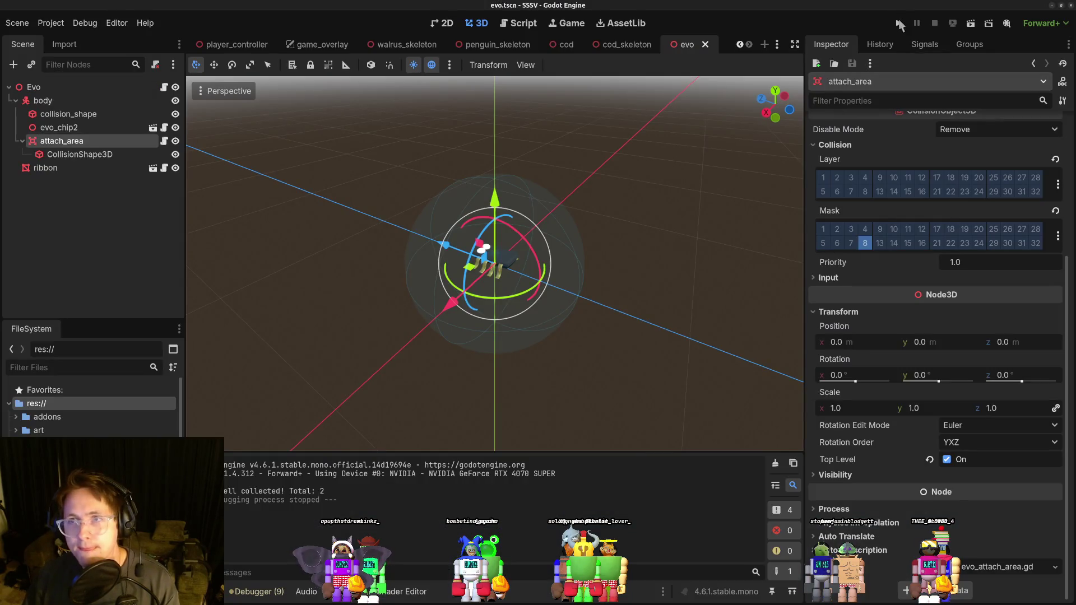
Run the game and move with W until is_ejecting prints false then true, then stop and review line 133.
left_click(897, 23)
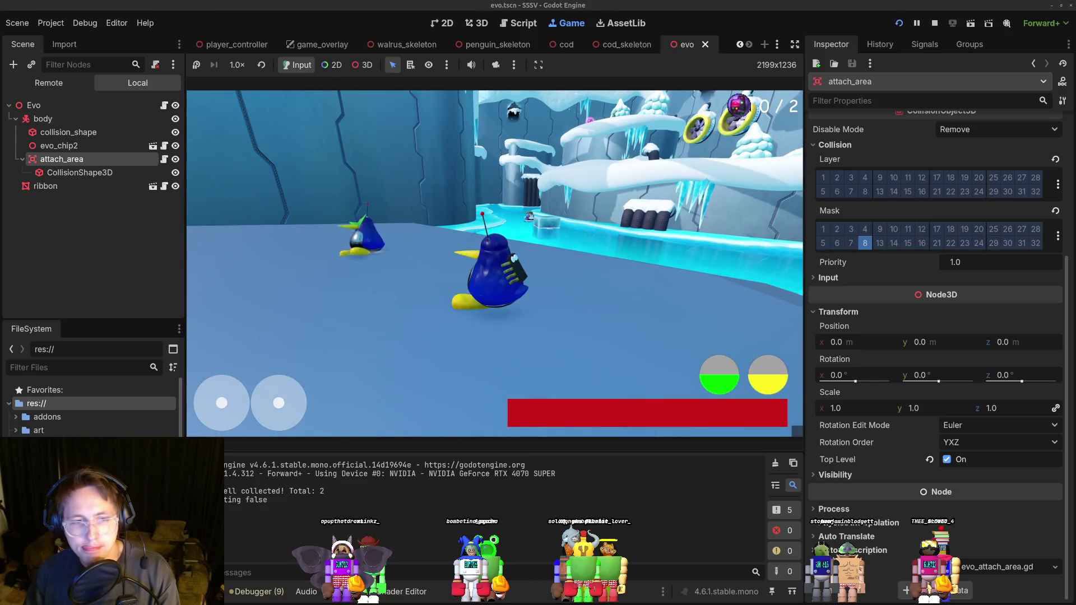
key("w")
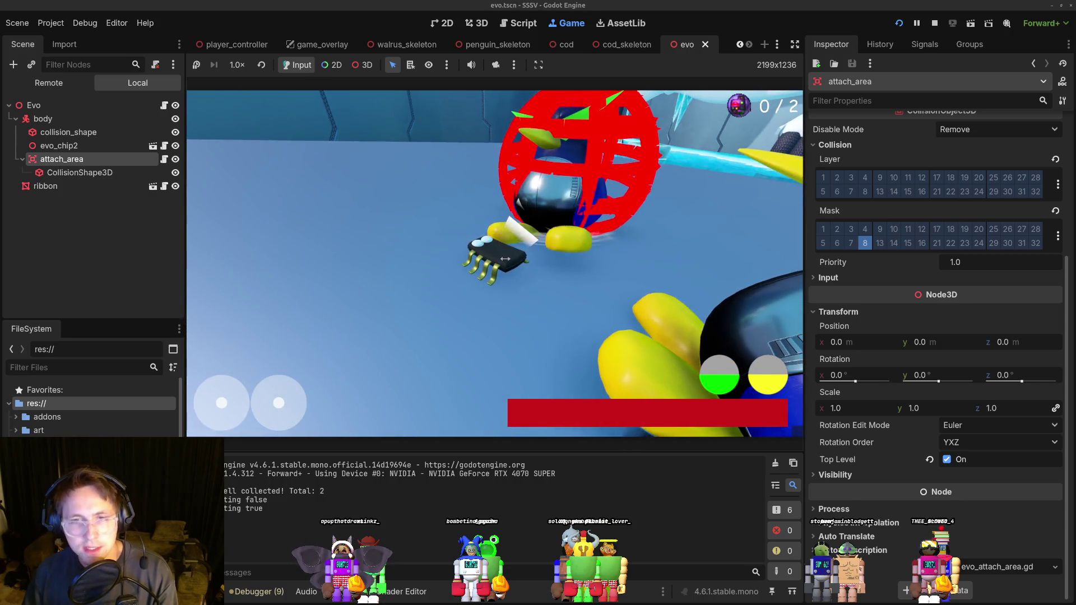
key("F8")
key("alt+Tab")
left_click(524, 285)
left_click(542, 212)
left_click(436, 163)
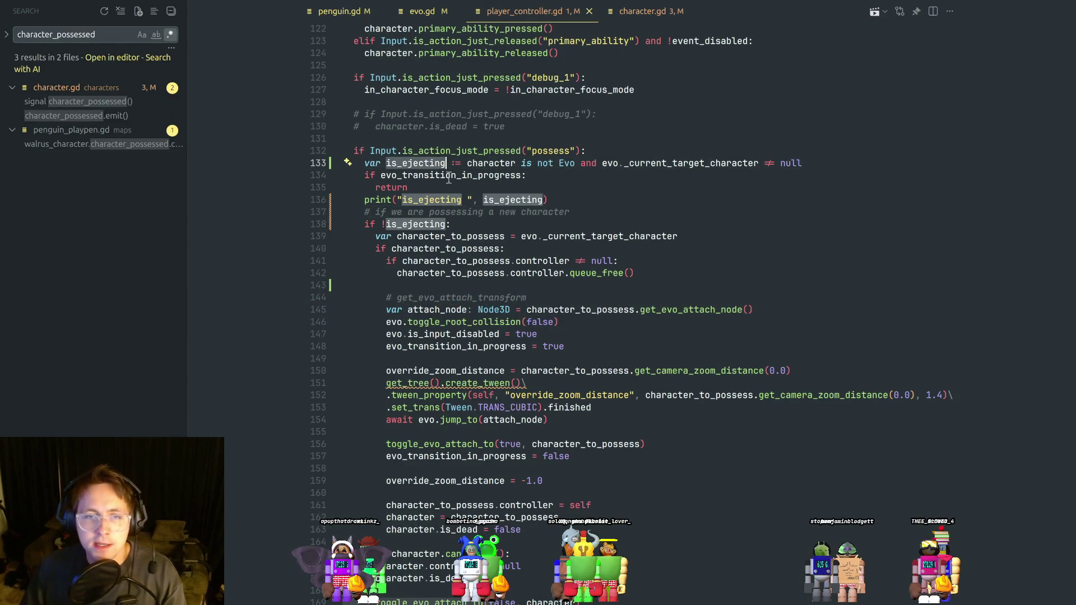
Change line 133's check to evo._current_target_character == null, save, and switch back to Godot.
left_click(506, 188)
left_click_drag(470, 163, 575, 155)
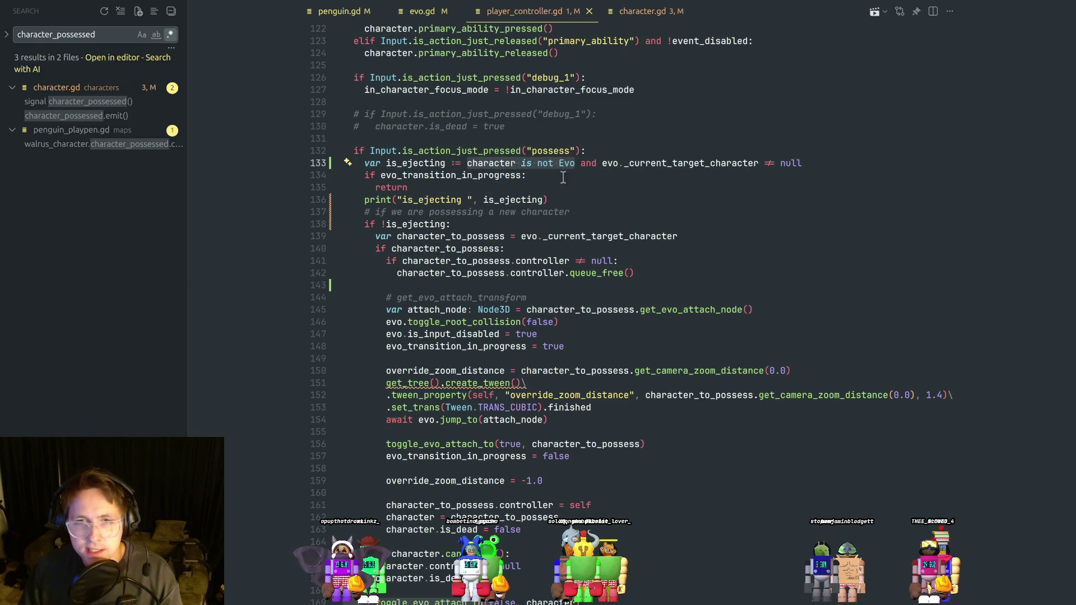
left_click(565, 177)
left_click(601, 163)
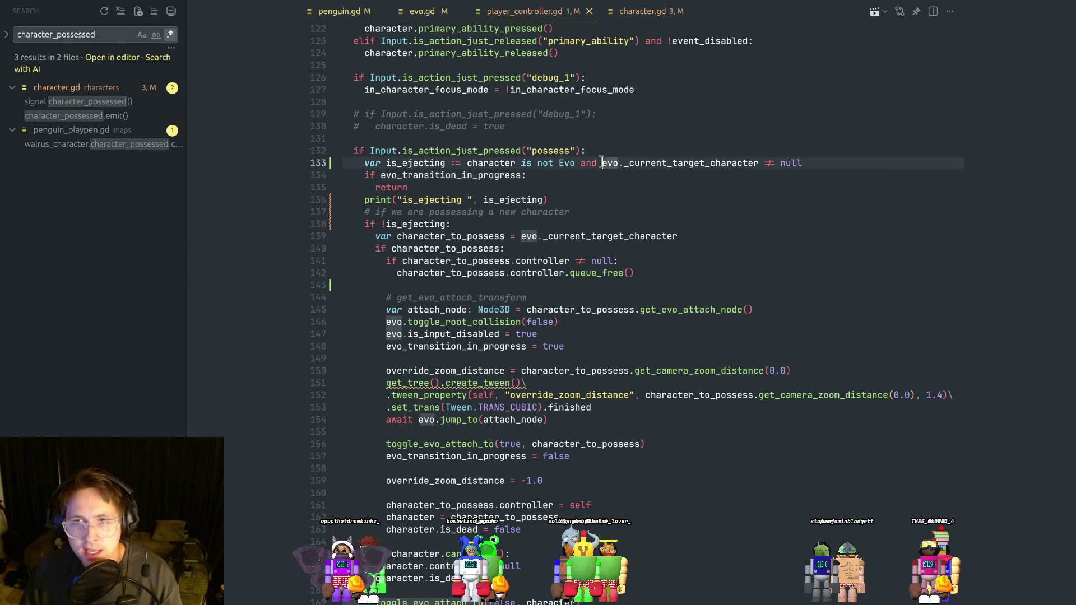
left_click(769, 163)
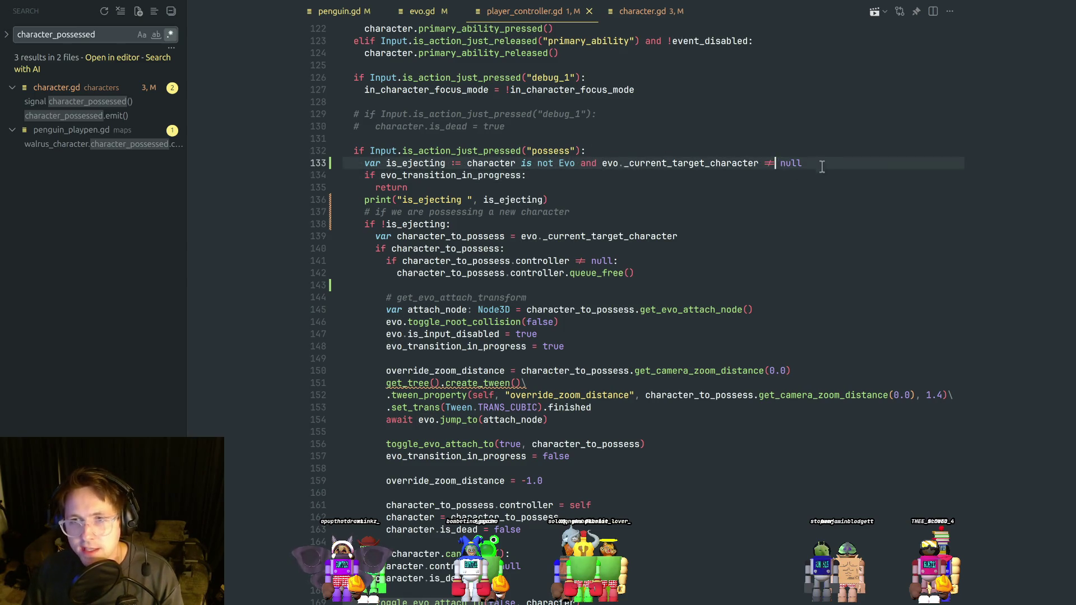
type("==")
key("ctrl+s")
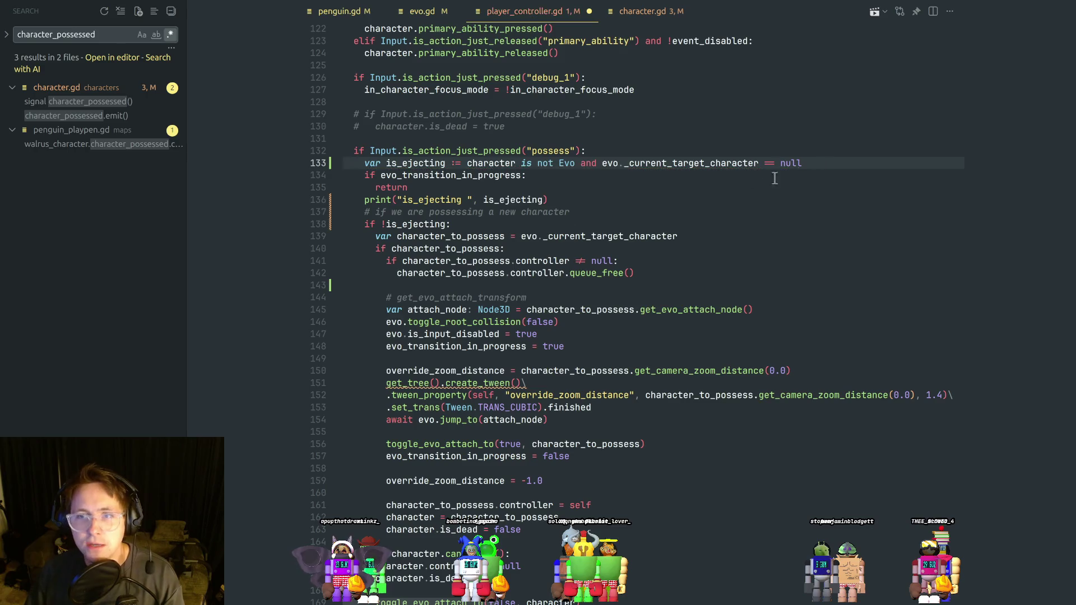
left_click(728, 187)
key("alt+Tab")
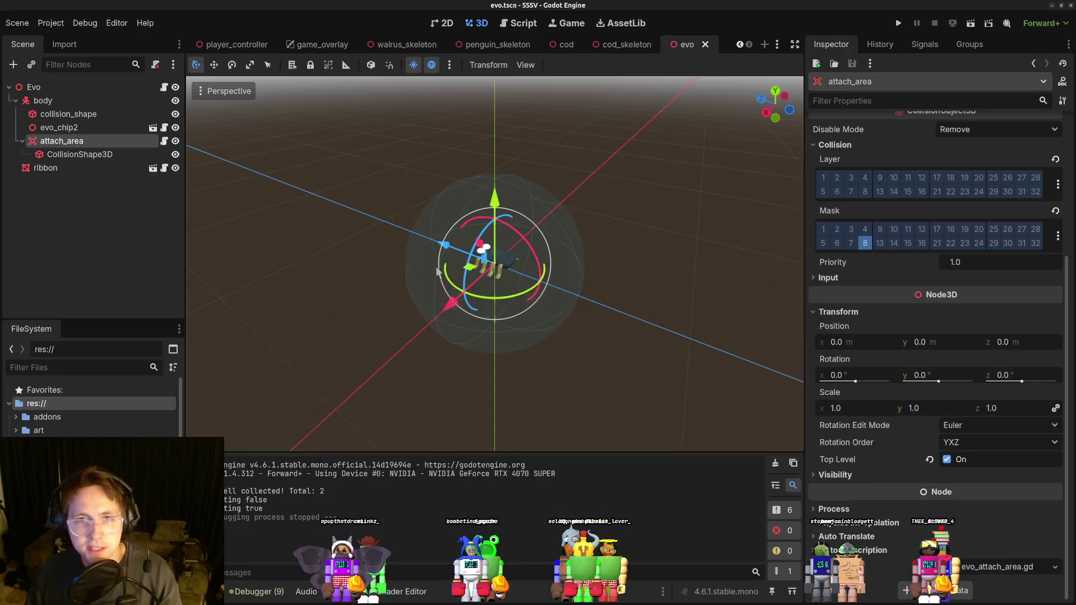
Bring the Godot evo scene back to the front and run the game to test the fix.
key("alt+Tab")
left_click(593, 208)
key("alt+Tab")
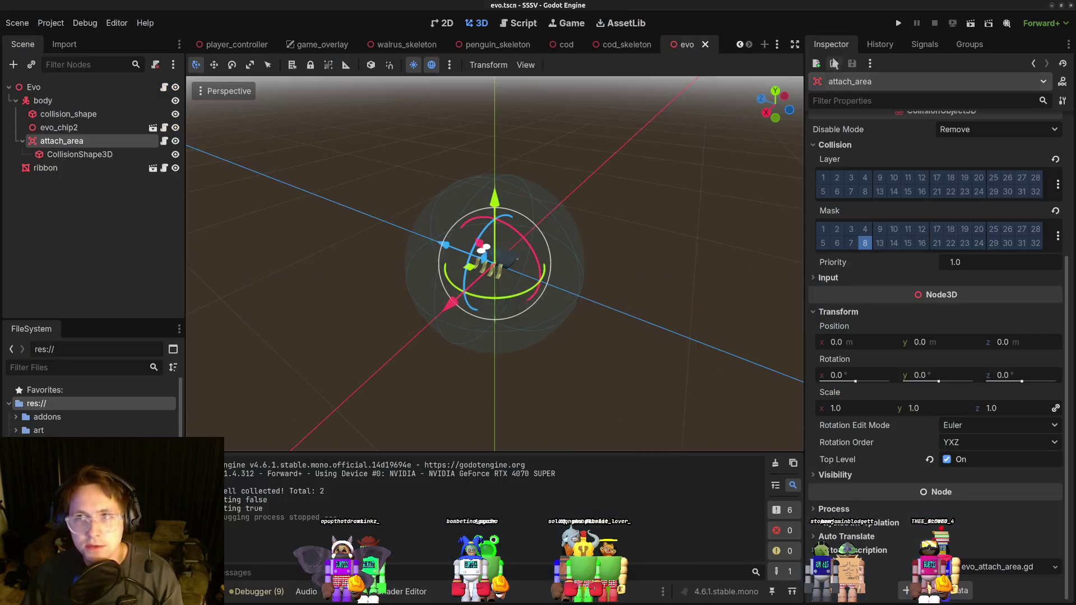
left_click(899, 23)
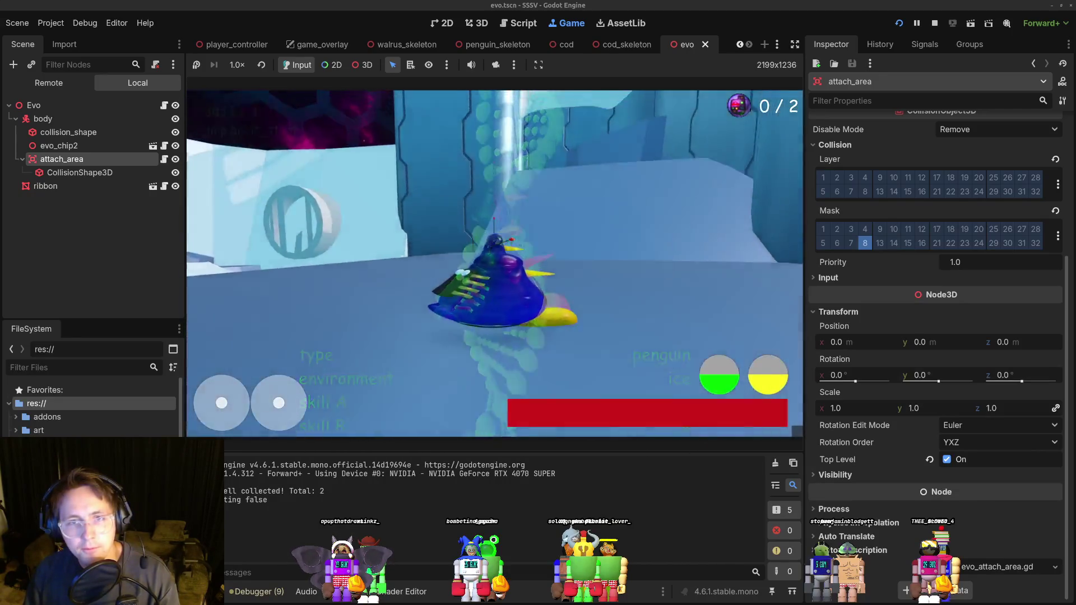
Walk the penguin up beside Evo with W, A and D, then stop the game with F8.
key("w")
key("w")
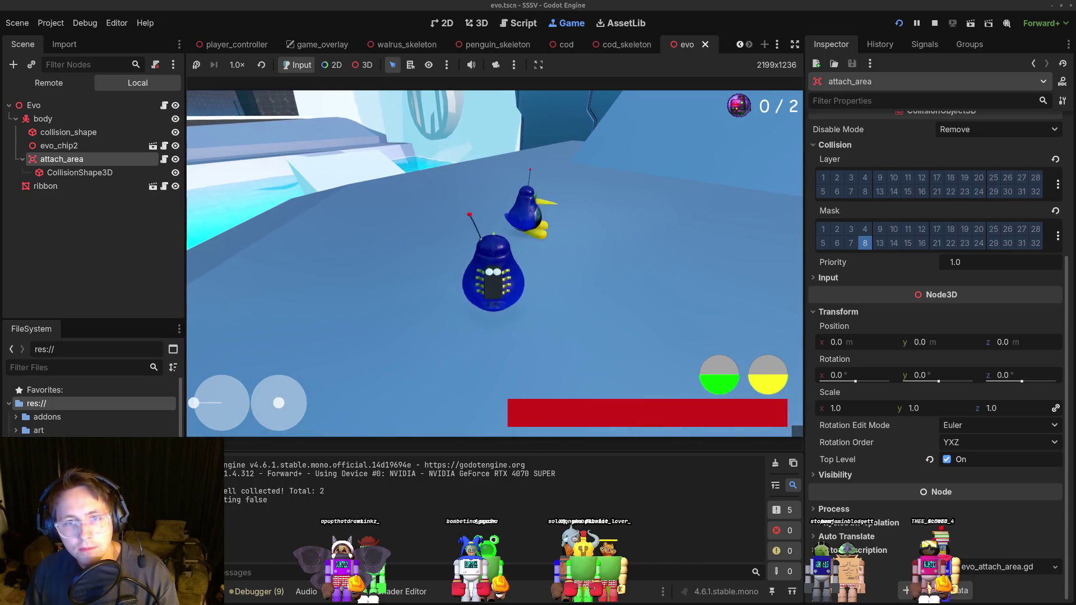
key("a")
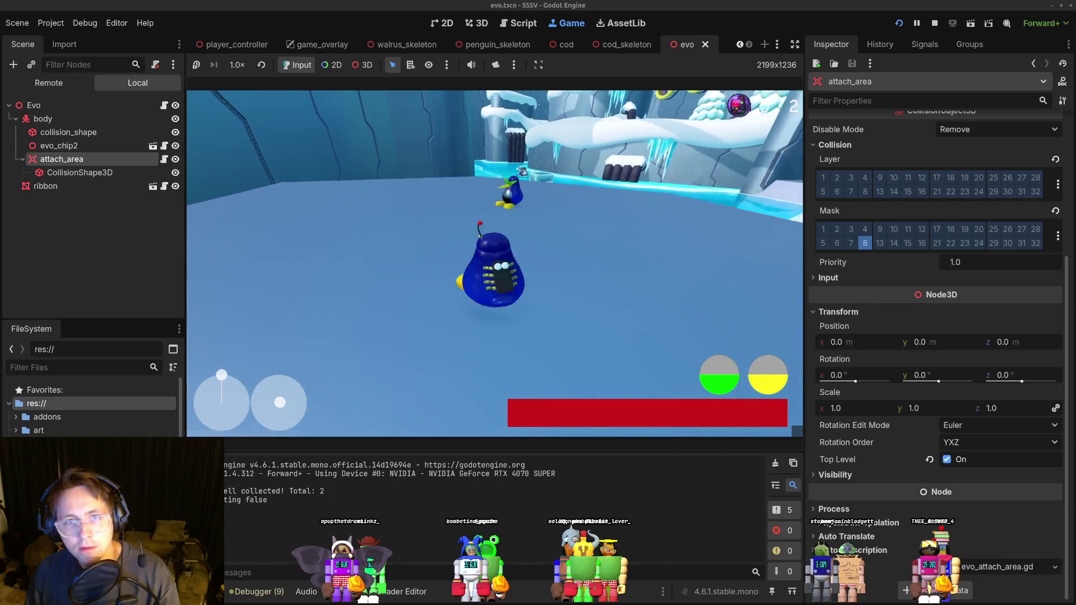
key("w")
key("d")
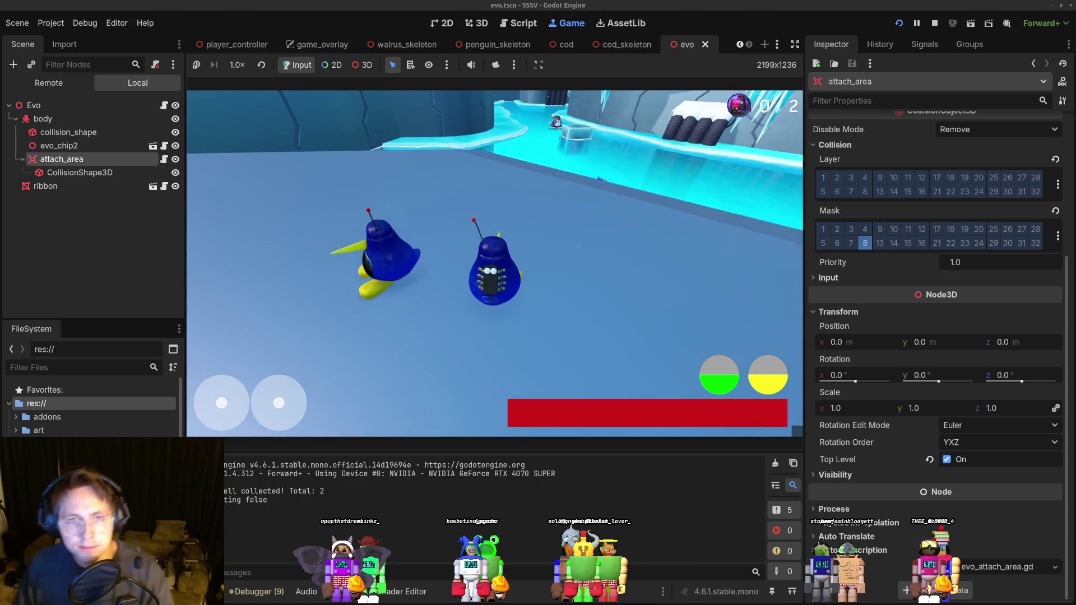
key("F8")
key("alt+Tab")
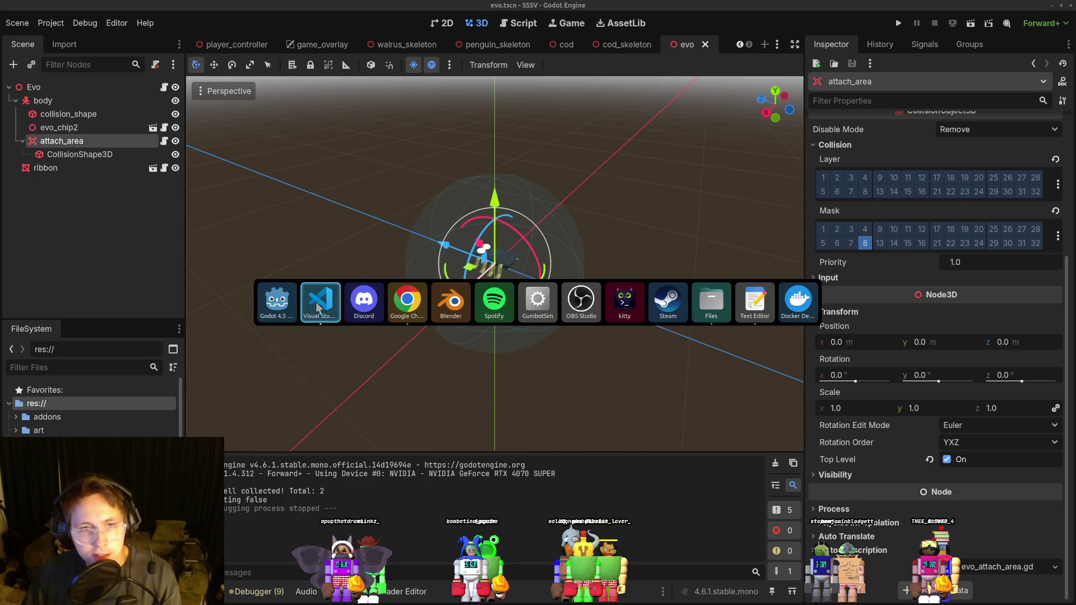
left_click(545, 285)
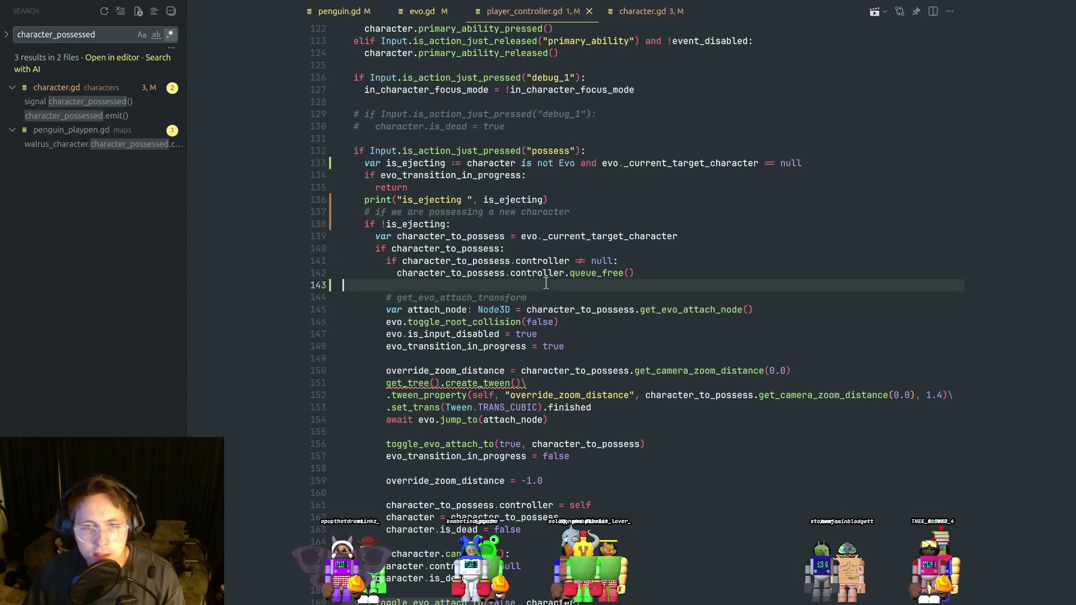
scroll(555, 300, "down", 2)
left_click(595, 283)
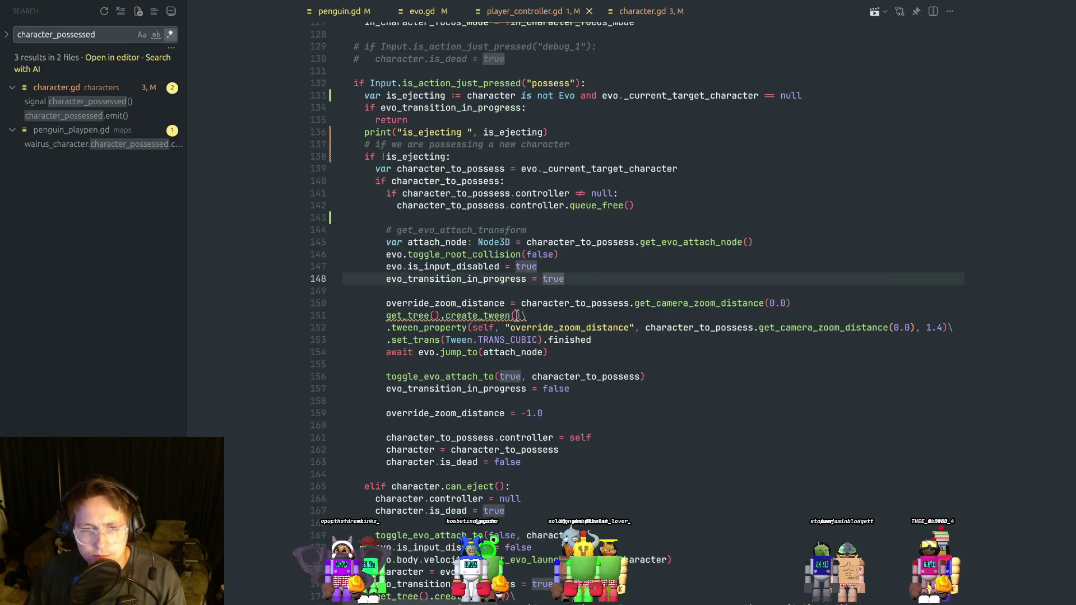
left_click(524, 291)
double_click(500, 230)
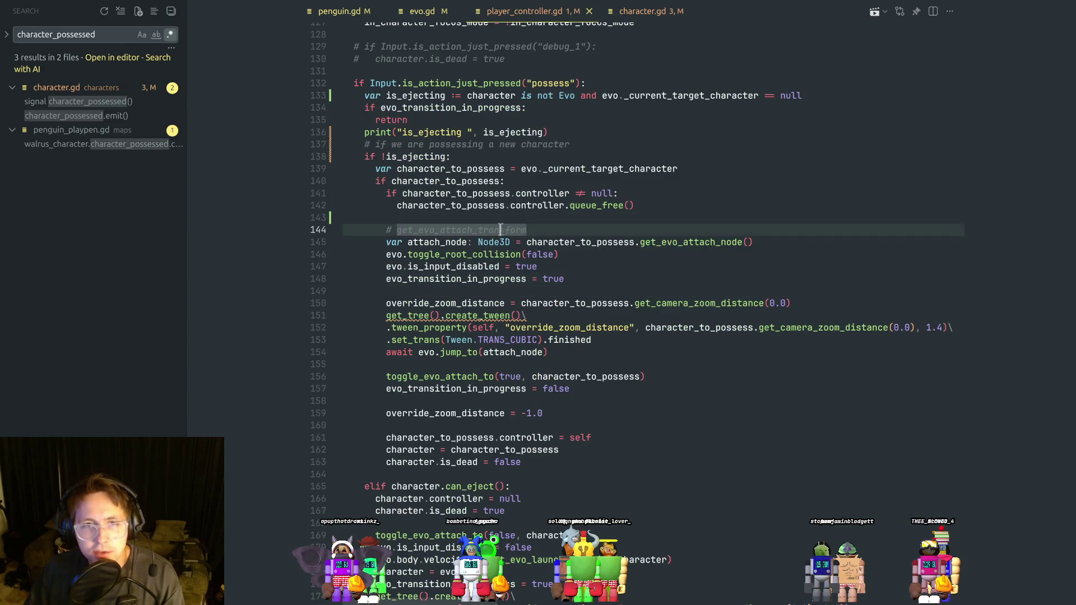
double_click(465, 168)
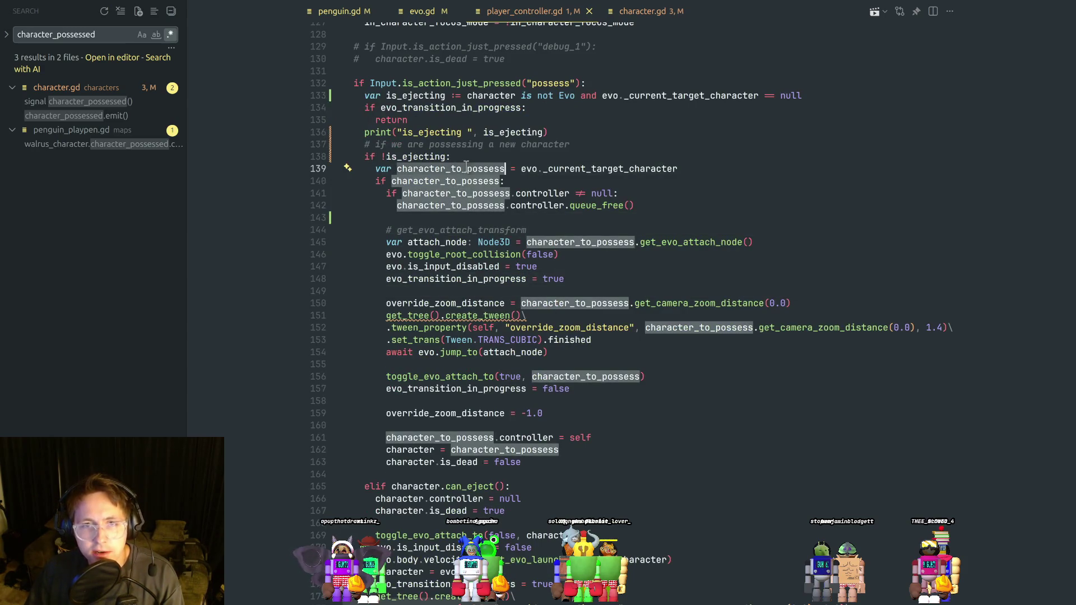
left_click(463, 425)
double_click(423, 449)
left_click(459, 426)
double_click(477, 438)
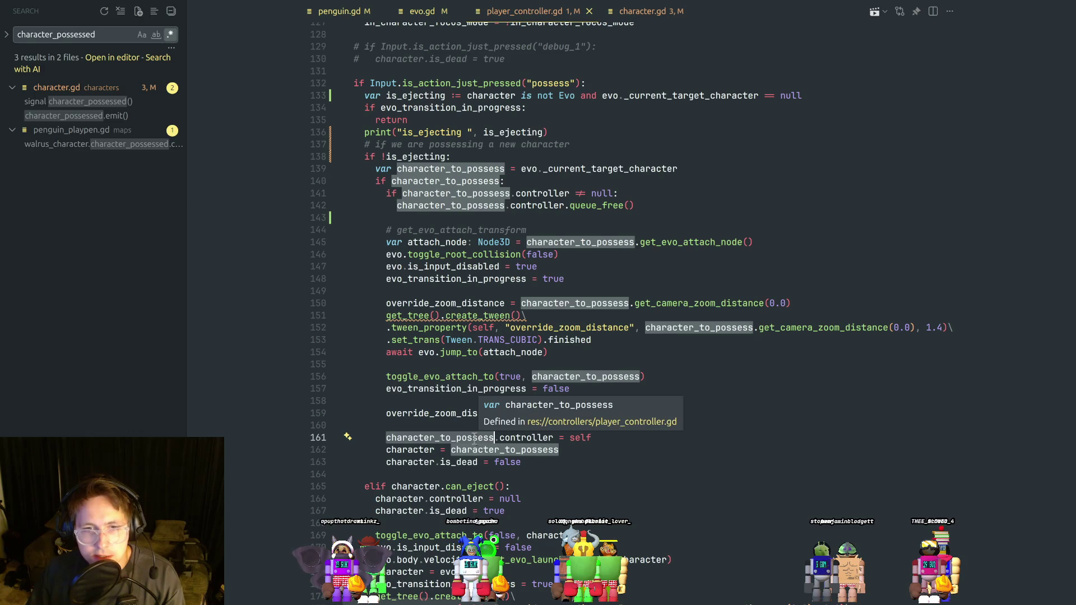
left_click(447, 426)
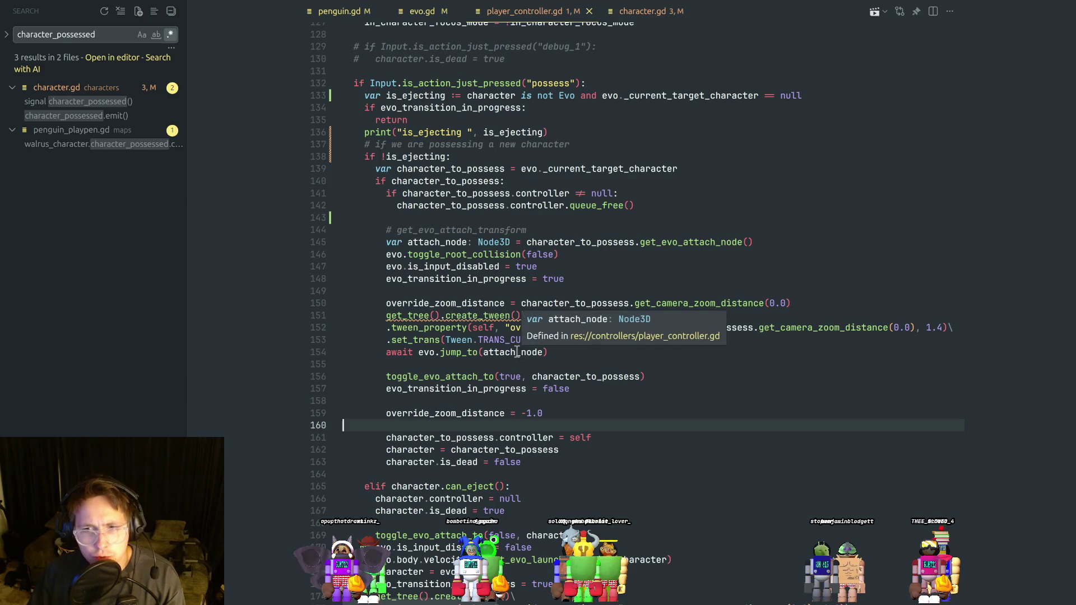
left_click(584, 354)
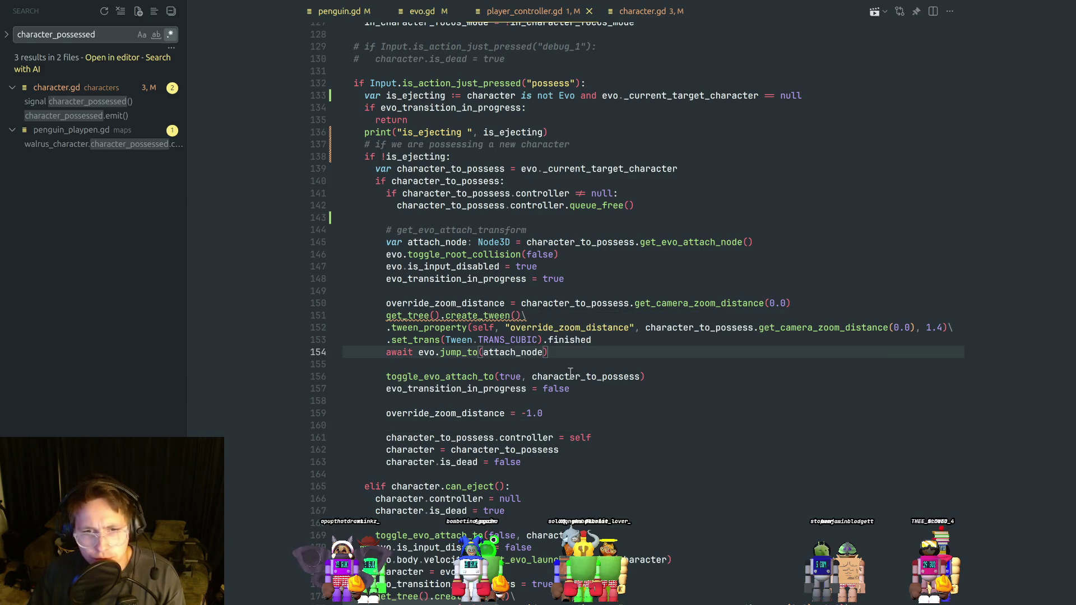
left_click(525, 366)
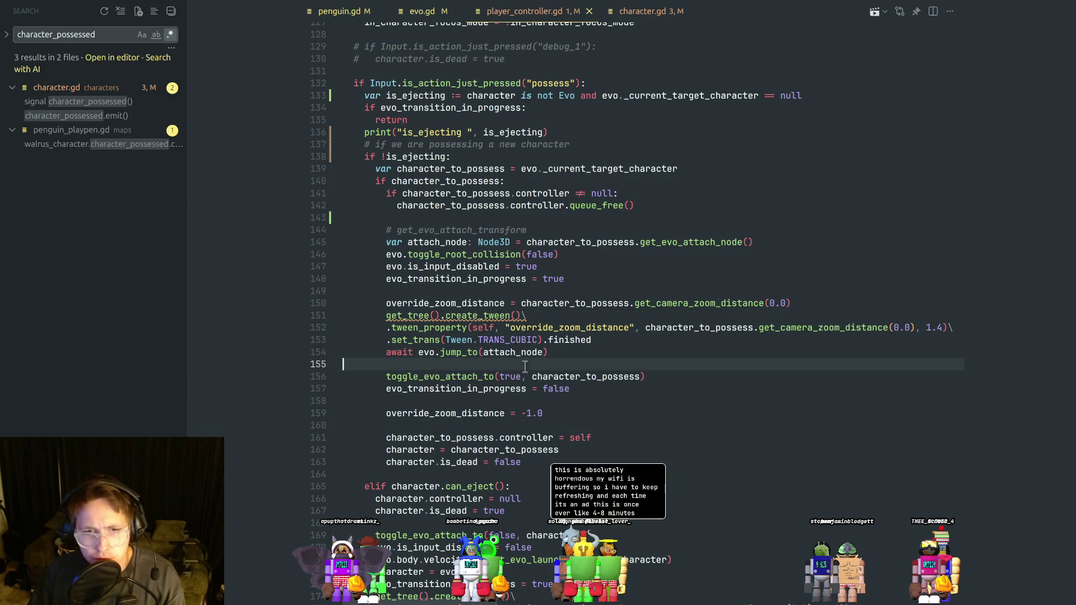
double_click(427, 352)
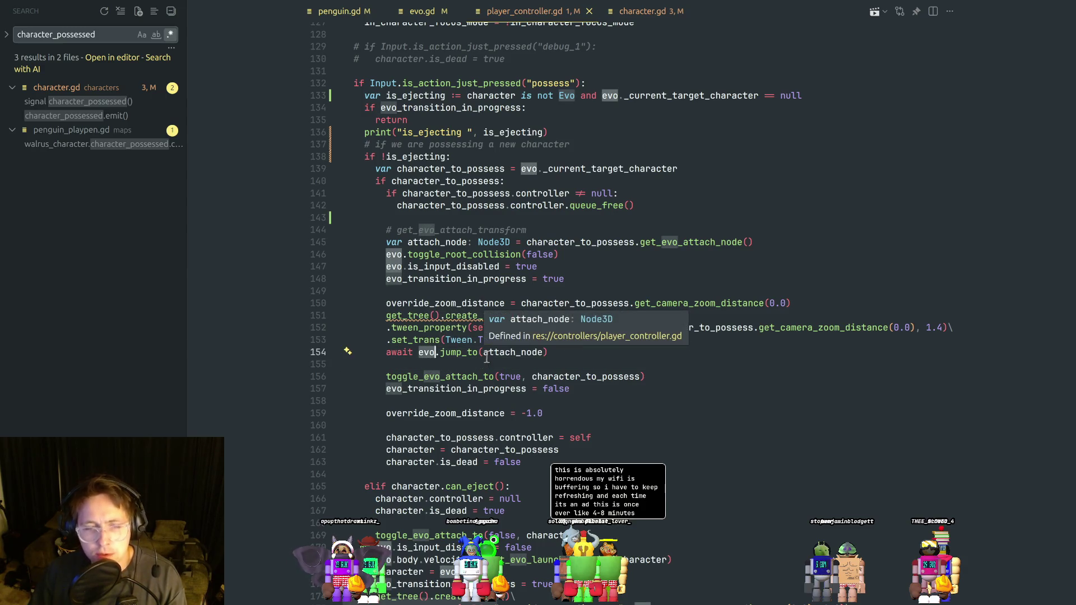
left_click(483, 365)
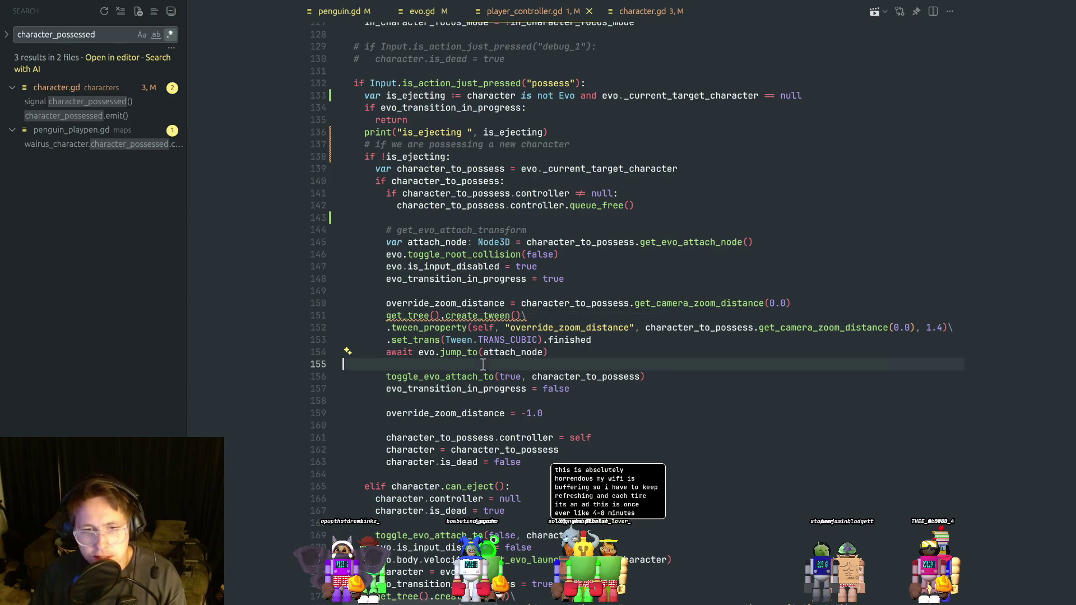
left_click(559, 315)
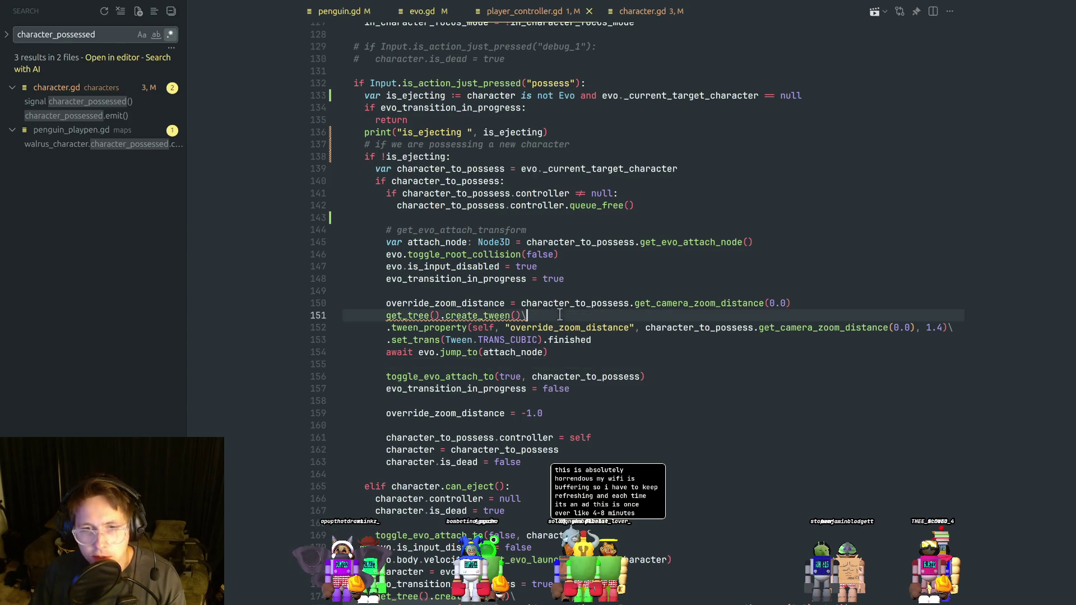
double_click(593, 328)
left_click(615, 345)
left_click(600, 315)
double_click(600, 329)
left_click(600, 315)
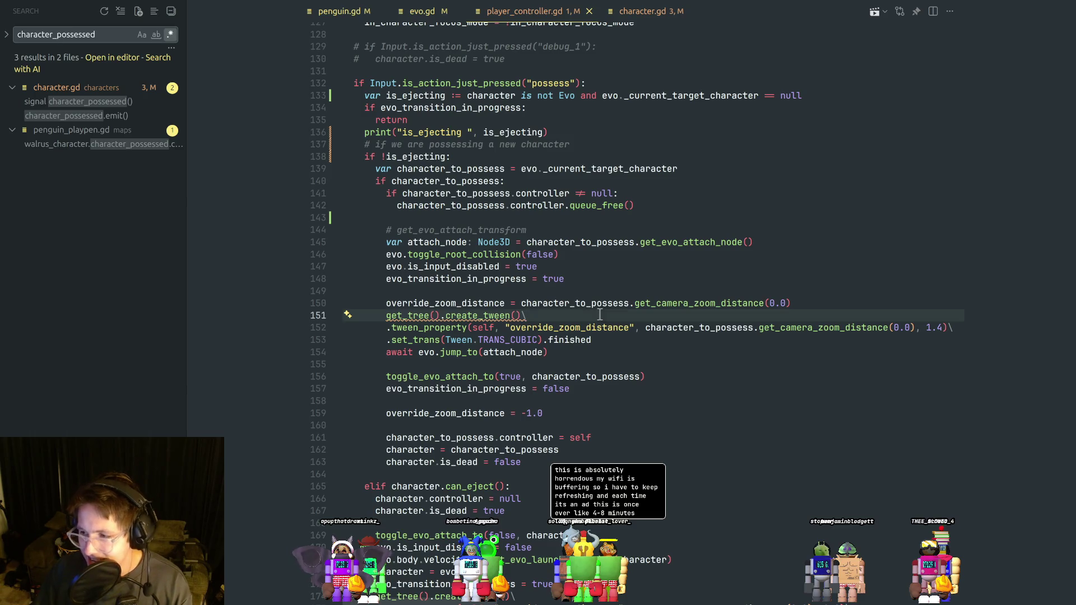
left_click(585, 328)
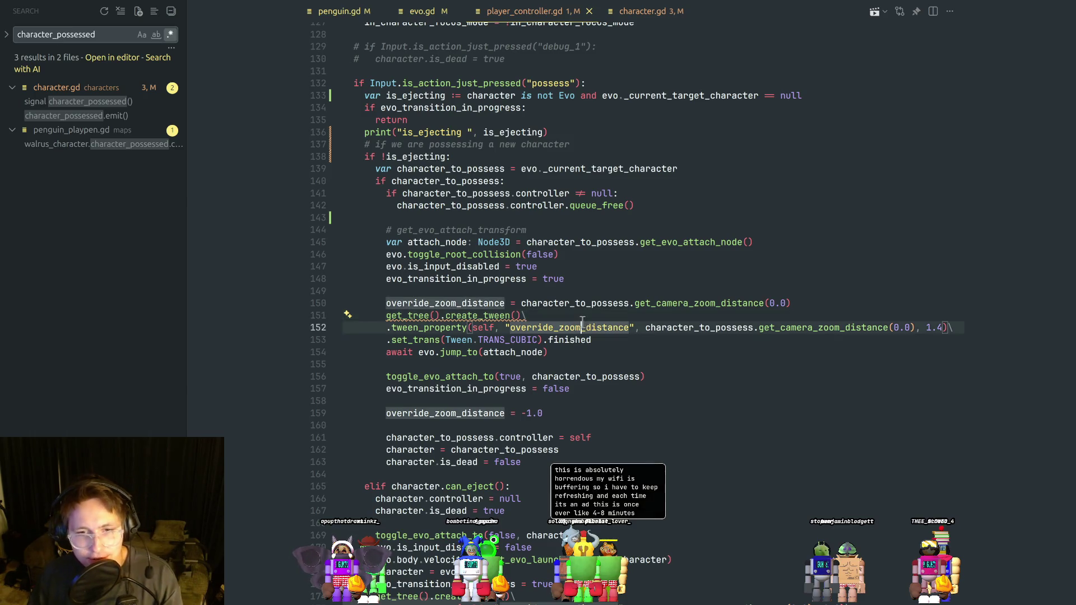
left_click(572, 352)
mouse_move(572, 352)
left_mouse_down()
mouse_move(452, 327)
mouse_move(493, 352)
mouse_move(552, 339)
mouse_move(560, 328)
left_mouse_up()
left_click(478, 328)
left_click(570, 316)
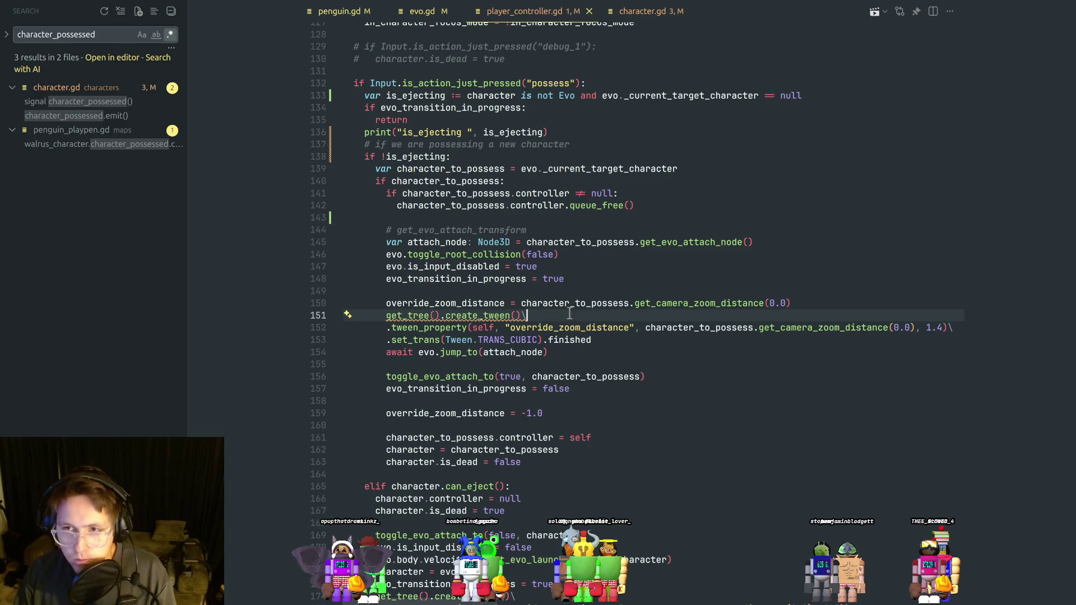
mouse_move(569, 350)
left_mouse_down()
mouse_move(558, 317)
mouse_move(580, 329)
left_mouse_up()
left_click(559, 315)
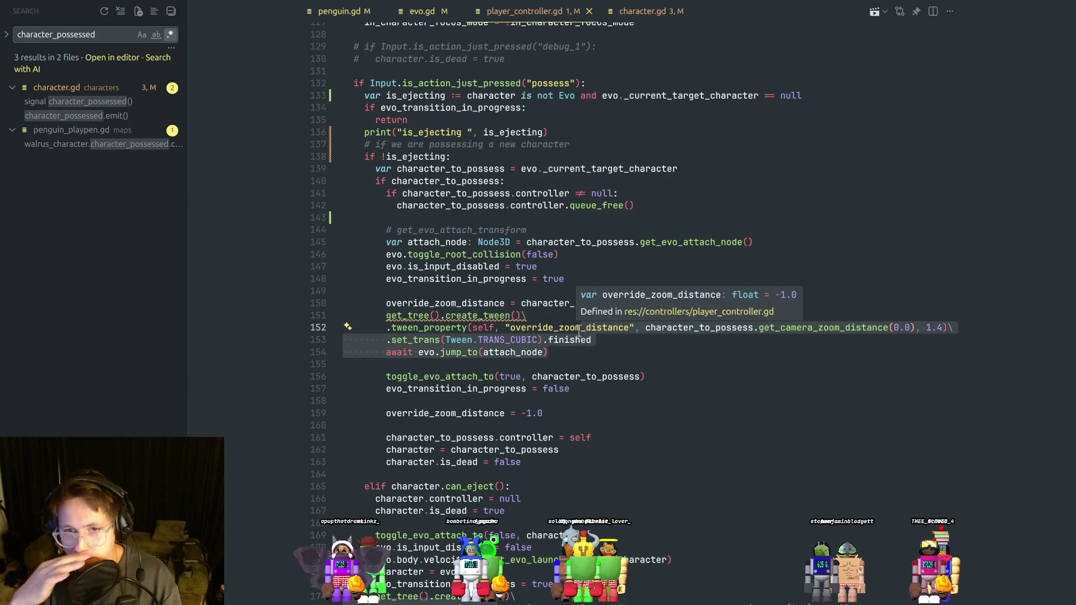
mouse_move(581, 346)
left_mouse_down()
mouse_move(519, 318)
mouse_move(572, 353)
mouse_move(576, 328)
mouse_move(595, 345)
left_mouse_up()
key("Tab")
left_click(582, 317)
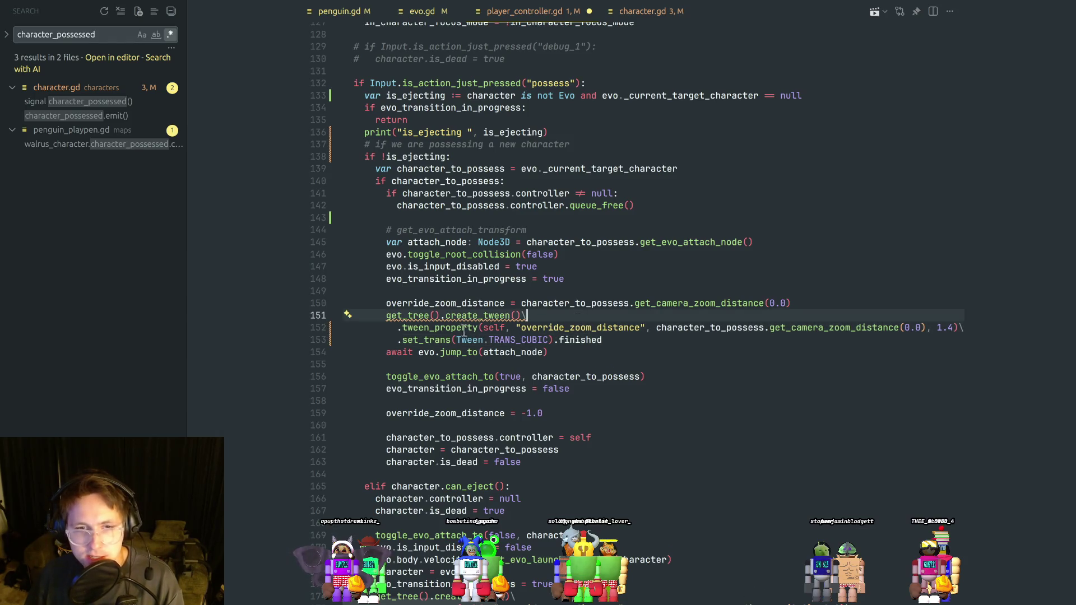
mouse_move(470, 324)
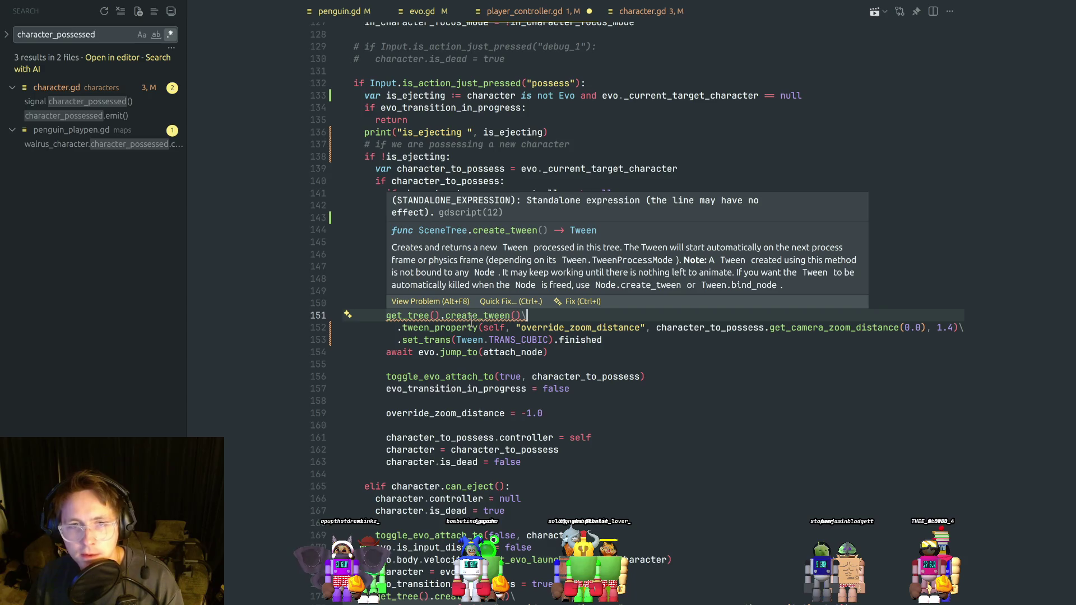
left_click_drag(393, 327, 600, 344)
key("shift+Tab")
key("ctrl+s")
left_click(595, 316)
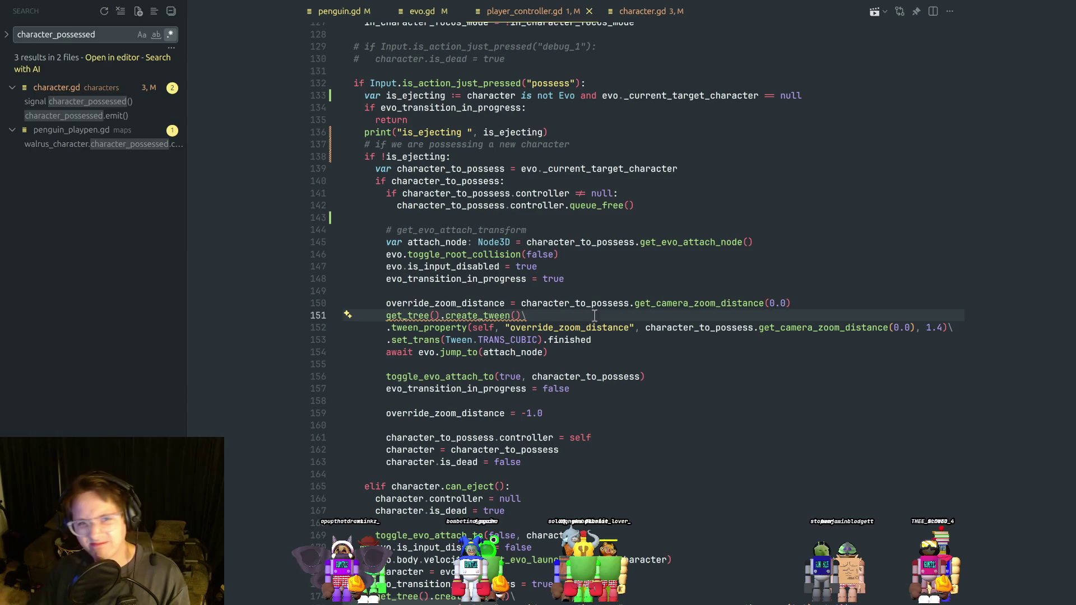
left_click(573, 266)
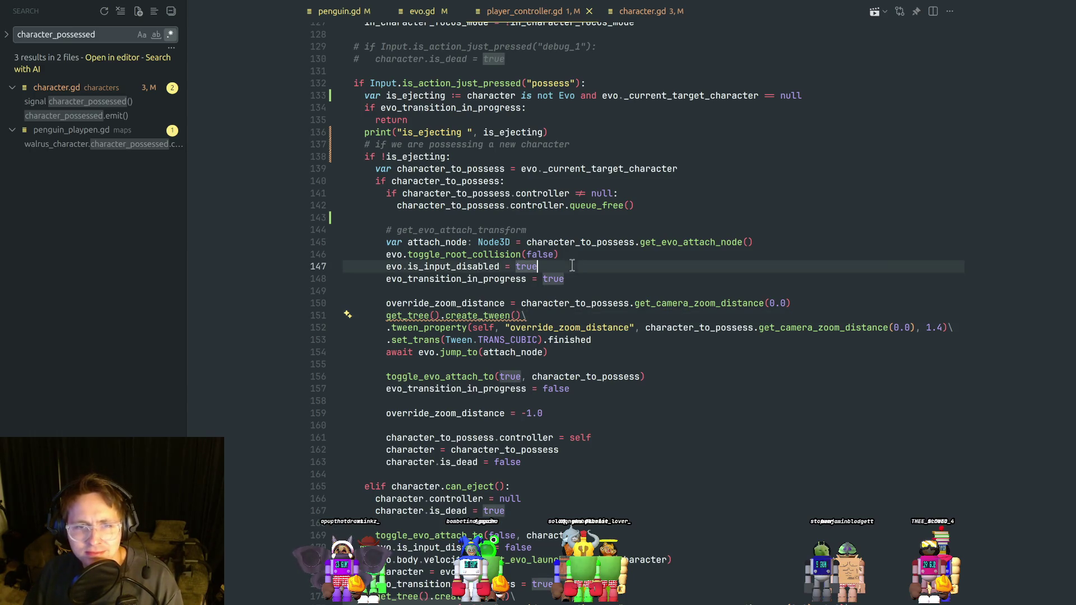
key("Down")
key("Down")
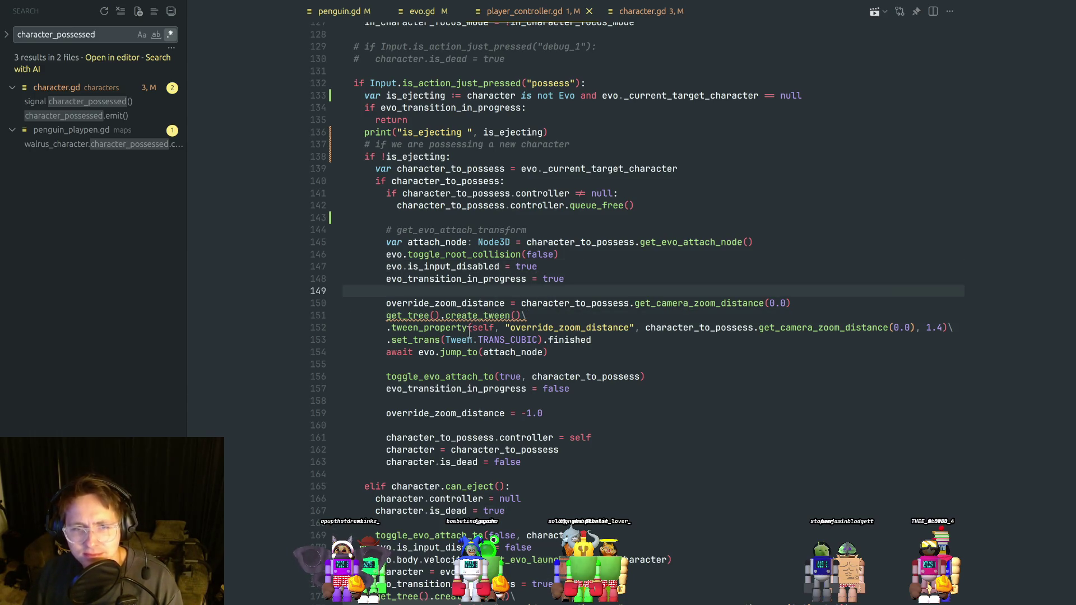
double_click(483, 327)
double_click(672, 327)
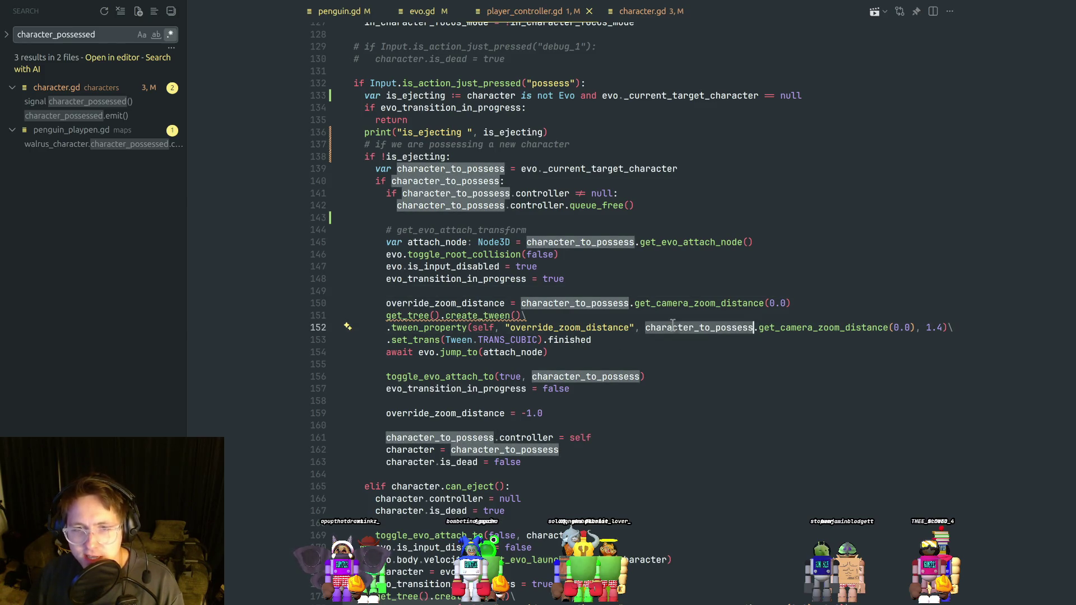
left_click(645, 339)
double_click(683, 327)
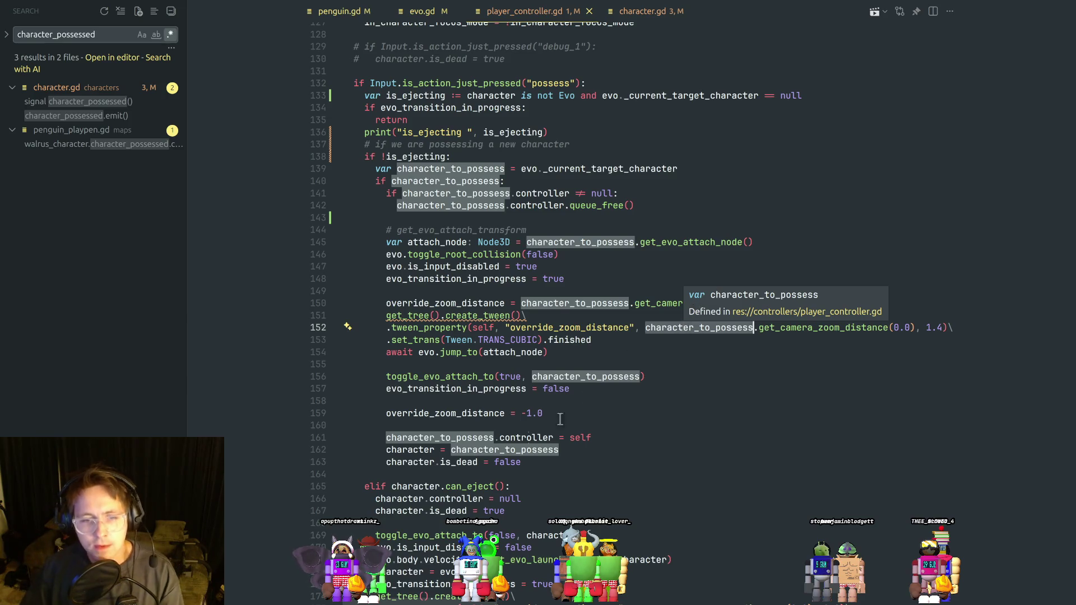
left_click(417, 450)
left_click(436, 465)
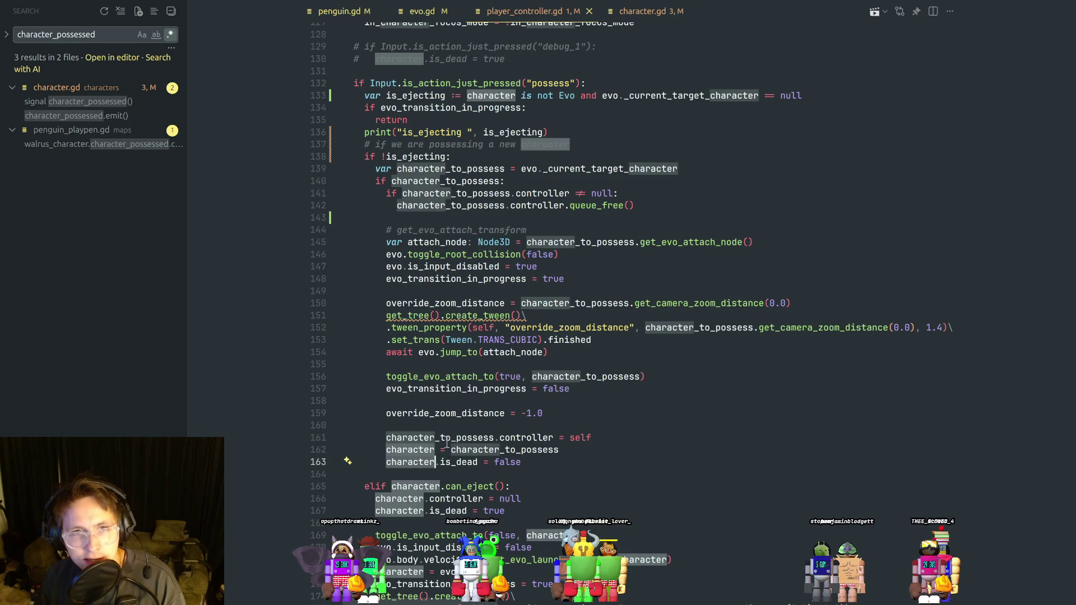
left_click(584, 453)
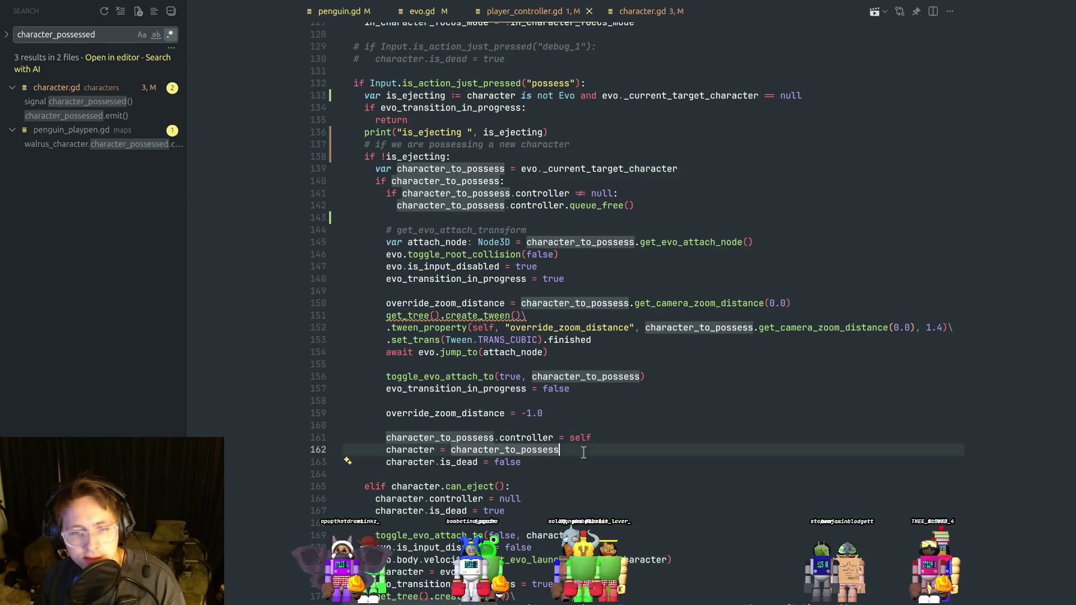
Try an 'if character is not Evo:' check, remove it so is_dead = false always runs, and save.
key("Return")
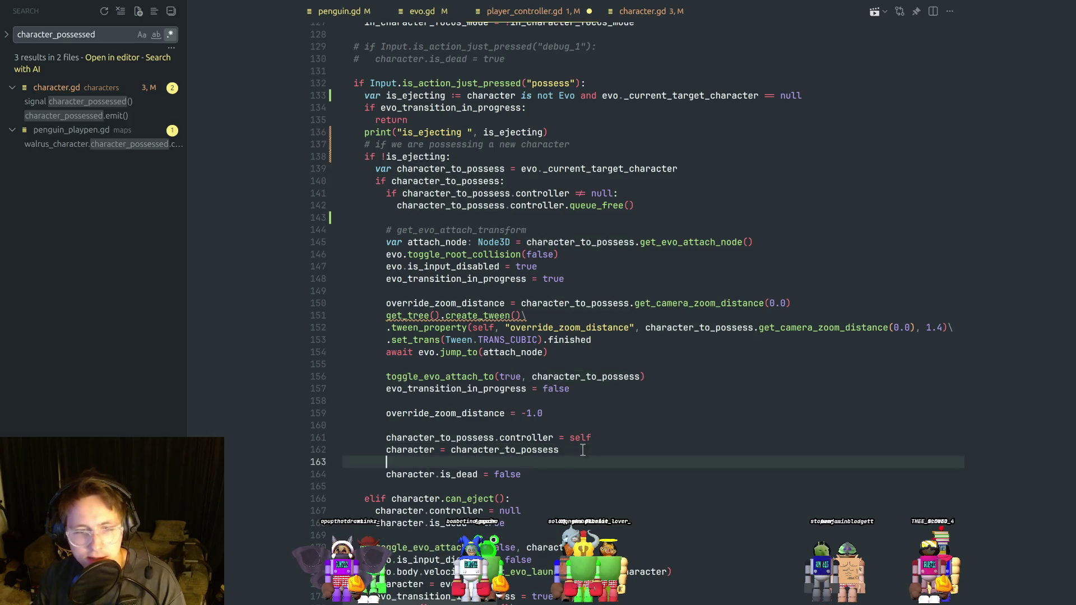
type("if character")
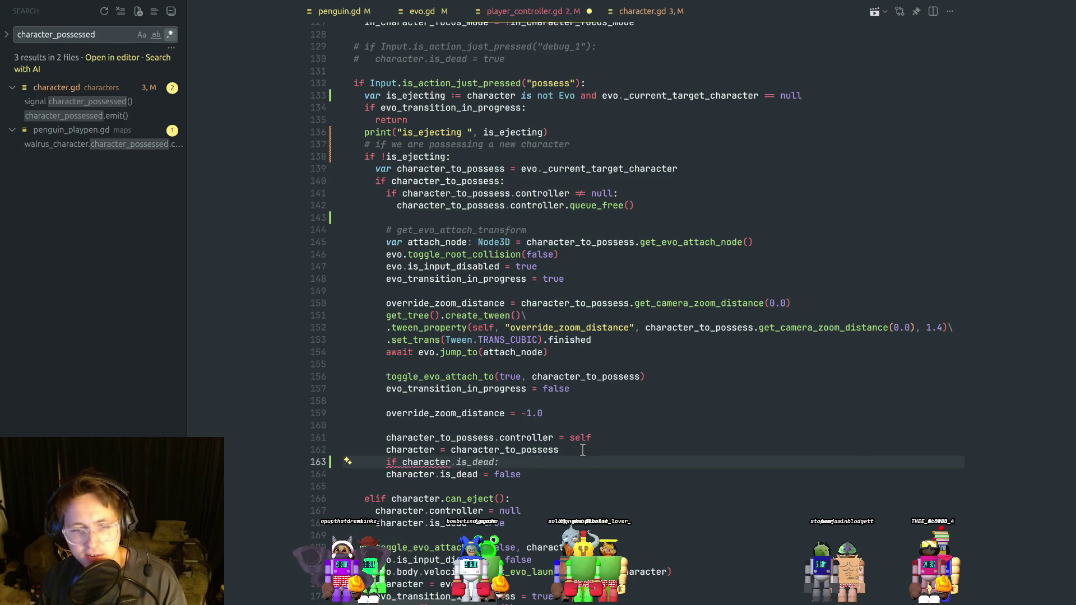
type(" is not Evo:")
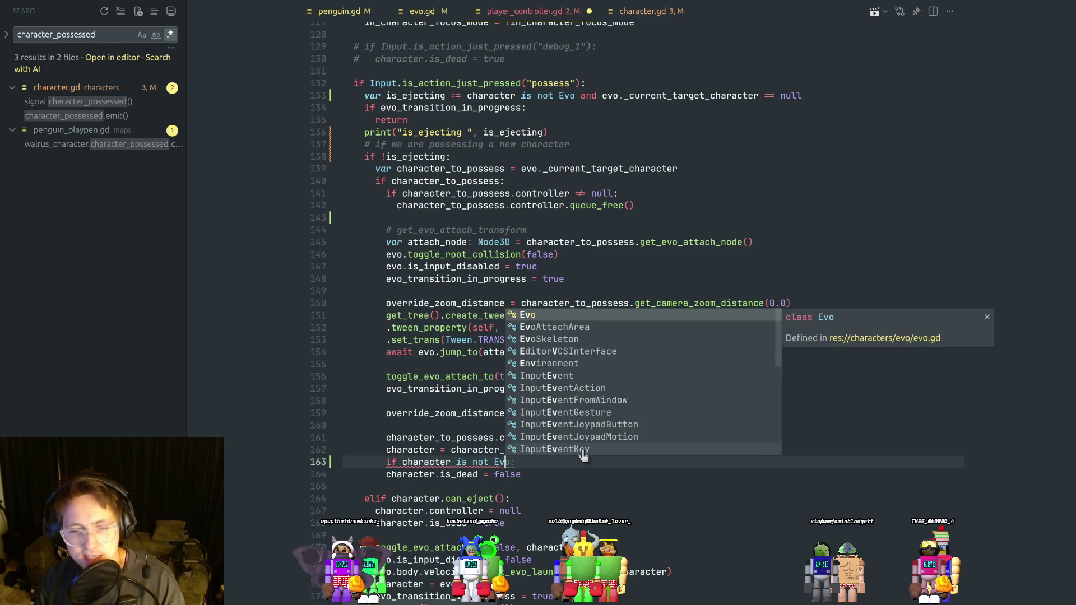
key("Down")
key("ctrl+Left")
key("ctrl+Left")
key("ctrl+Left")
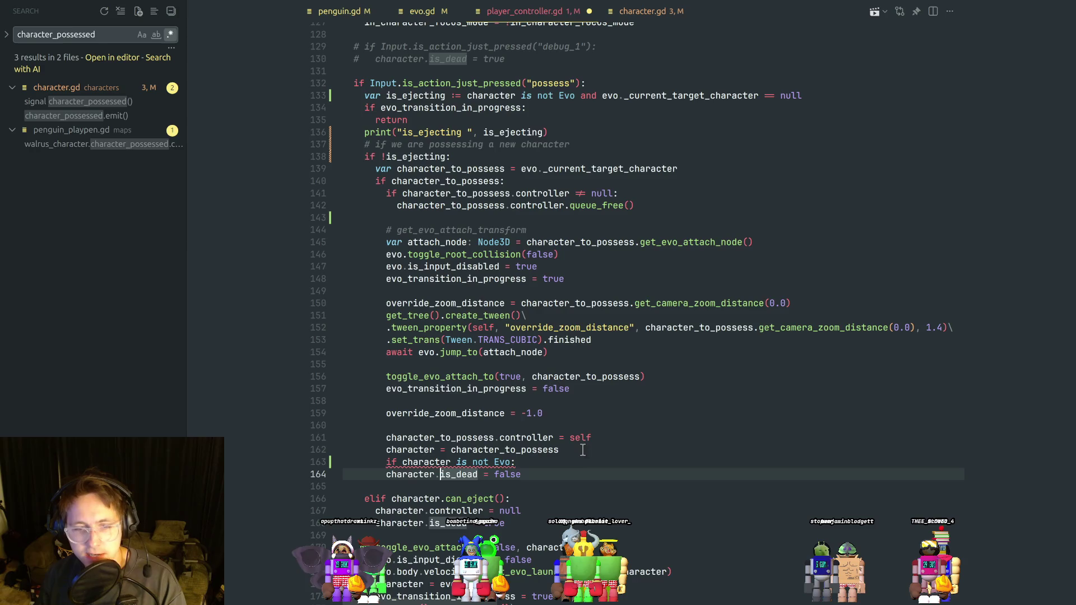
key("Tab")
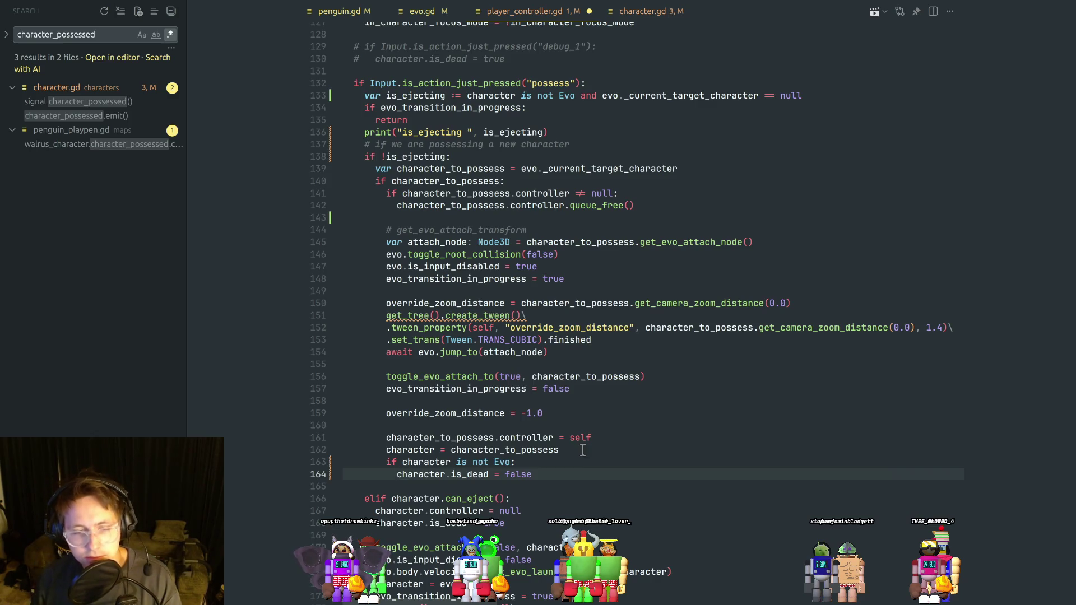
key("Up")
key("End")
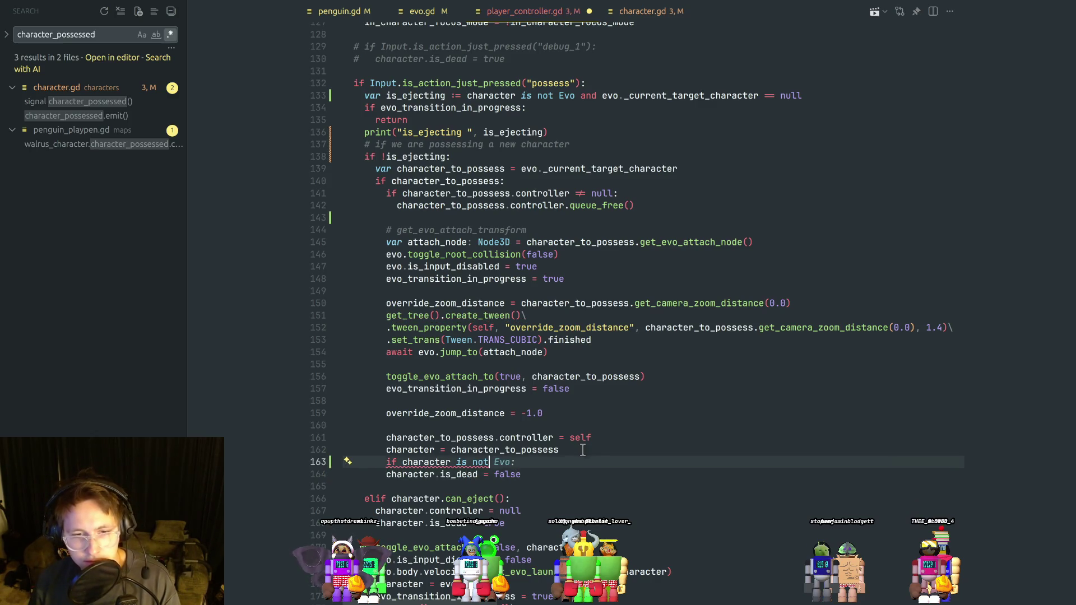
key("Delete")
key("Escape")
key("ctrl+s")
Highlight the uses of character and character_to_possess around the possess code to review them.
left_click(536, 427)
double_click(407, 449)
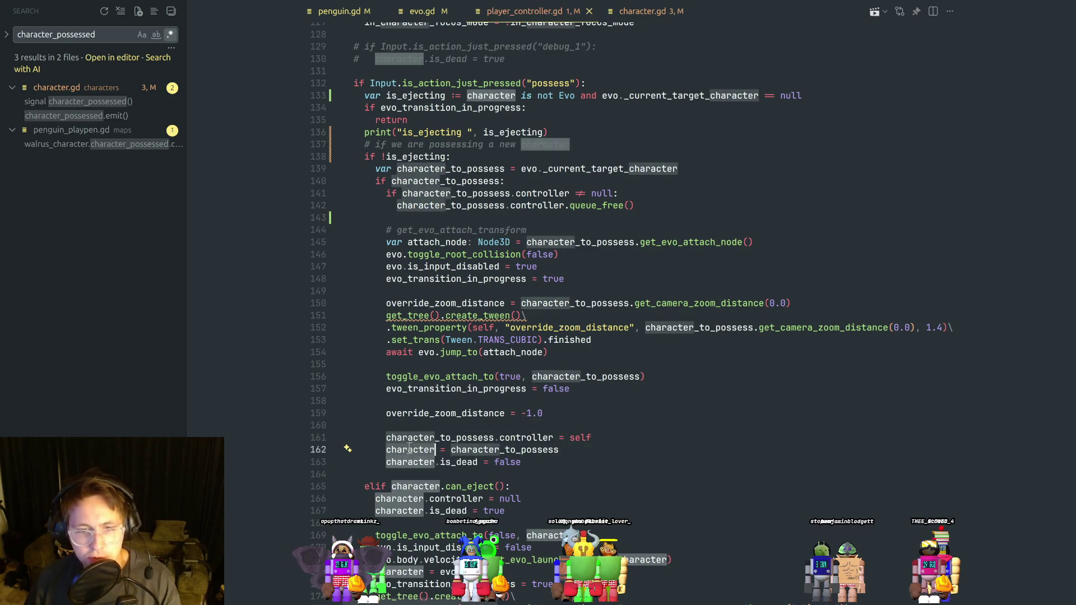
scroll(520, 384, "up", 1)
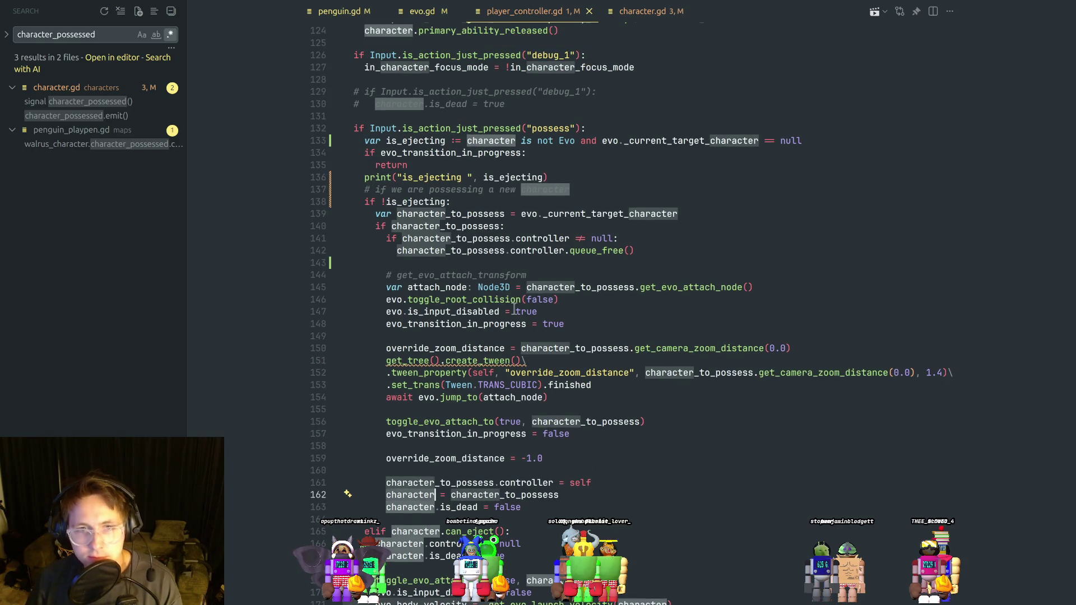
left_click(477, 274)
double_click(437, 226)
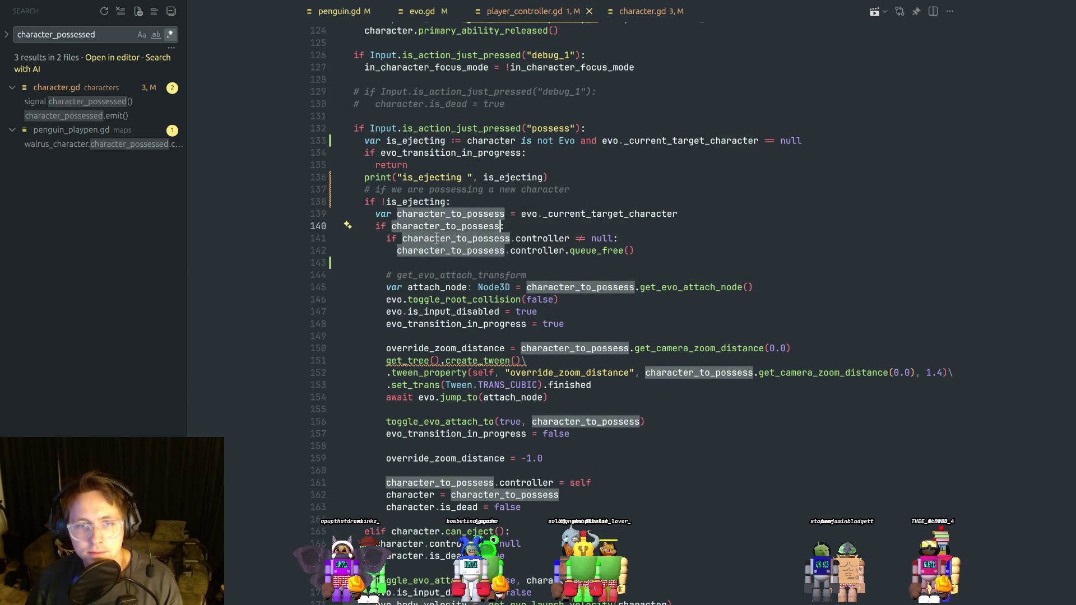
type(":")
left_click(511, 227)
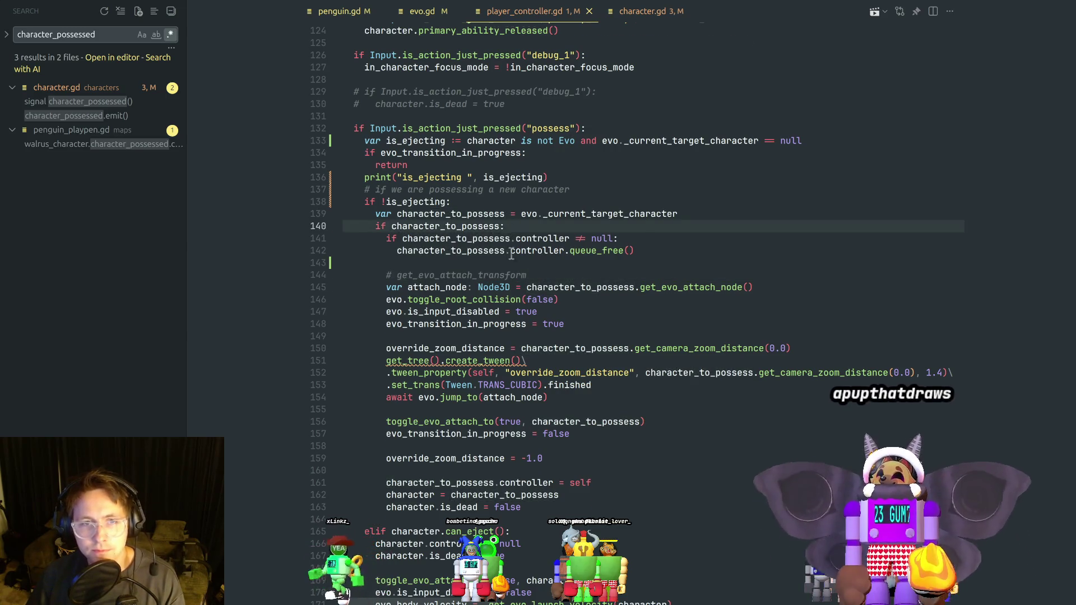
scroll(511, 256, "up", 1)
left_click(467, 249)
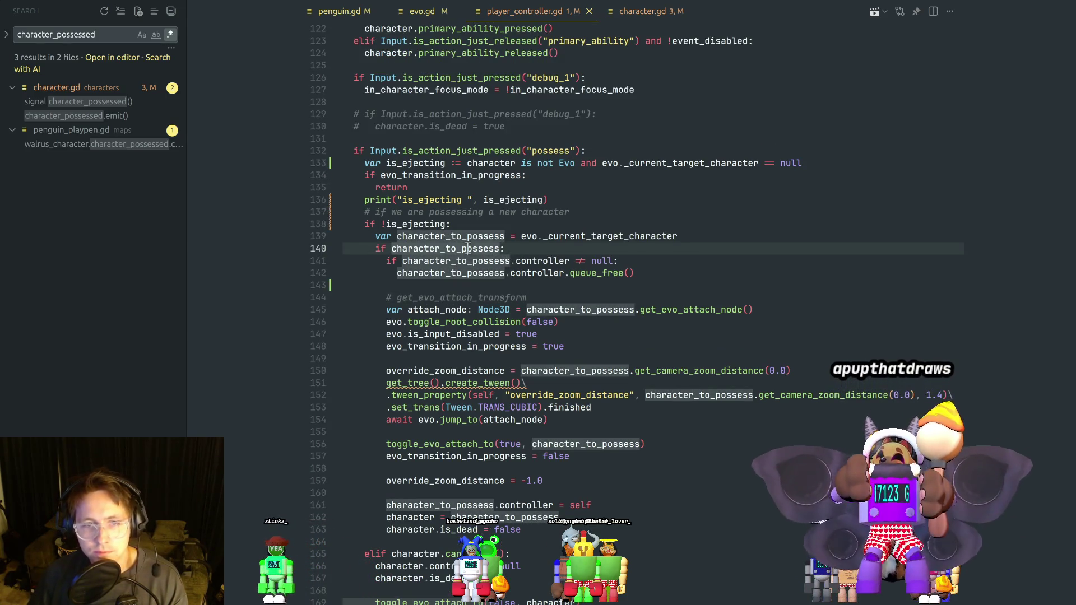
scroll(472, 354, "down", 4)
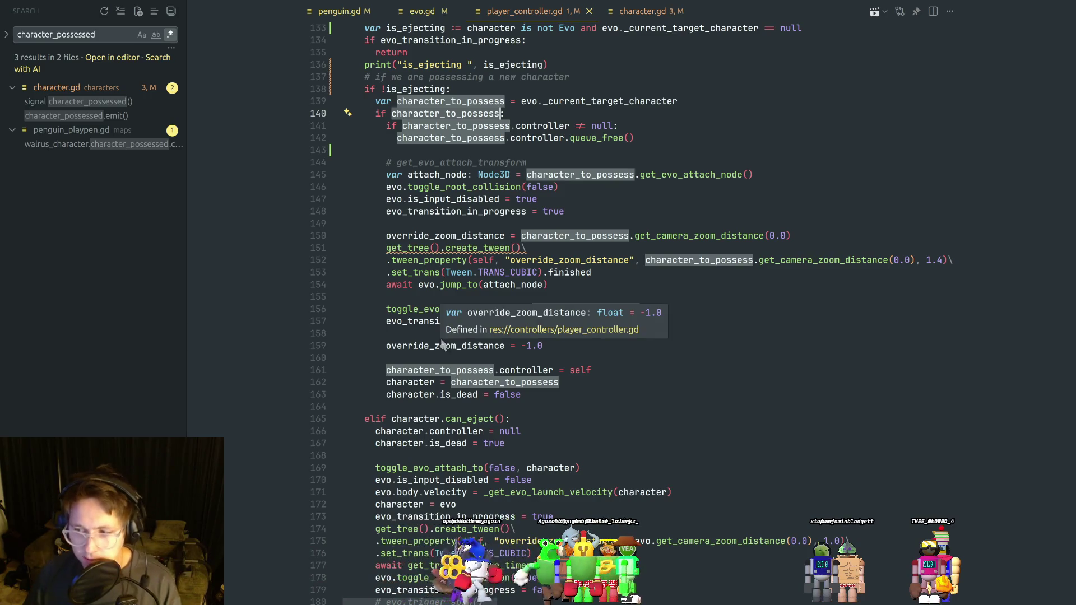
key("alt+Tab")
key("alt+Tab")
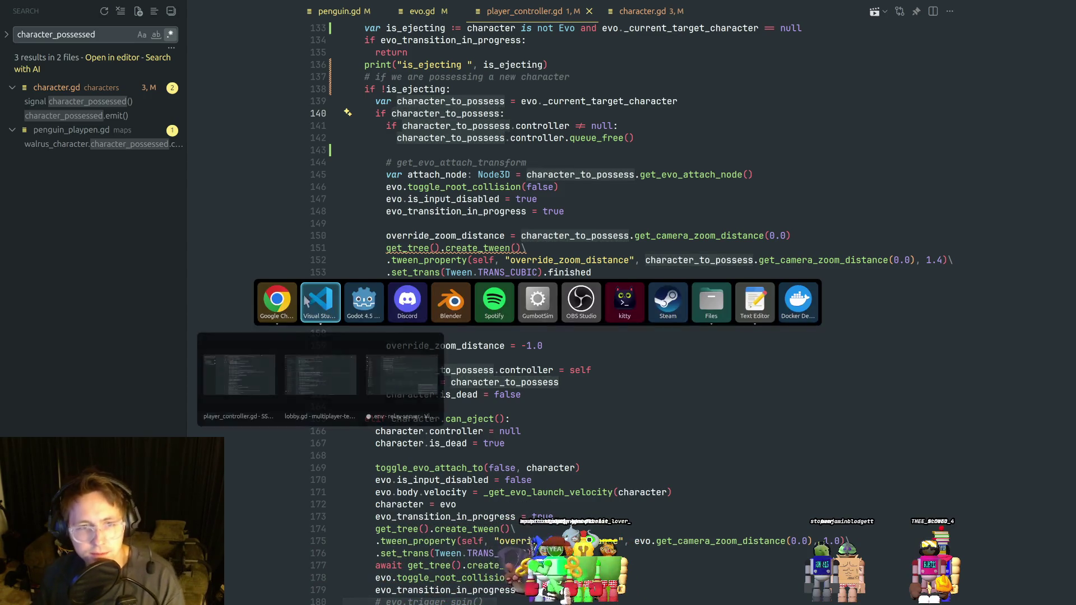
Load metazooa in Chrome and enter the zoo to start Animal #959.
left_click(316, 383)
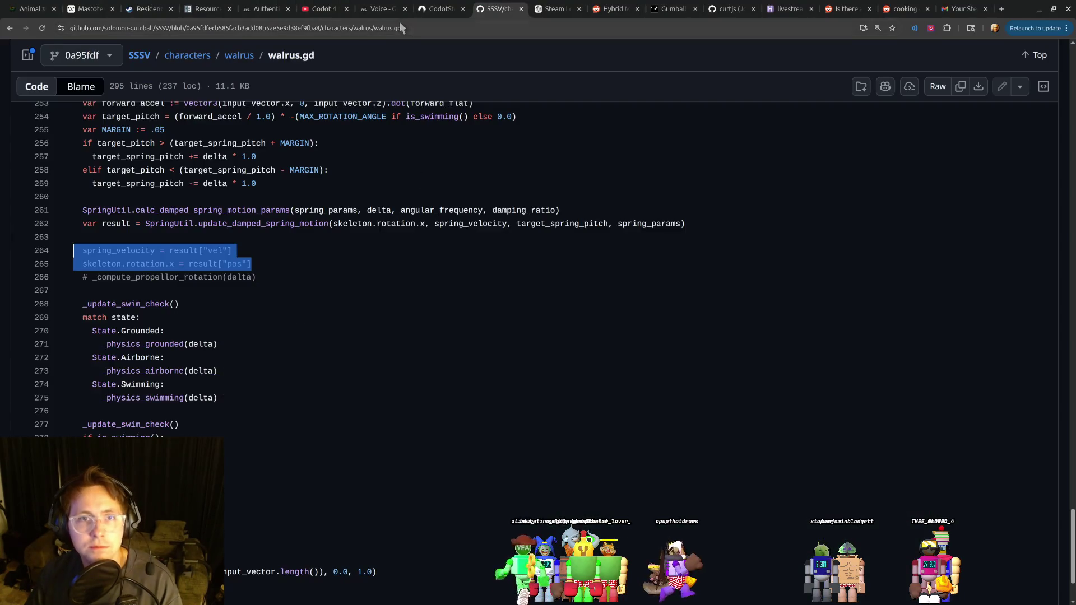
left_click(401, 28)
type("met")
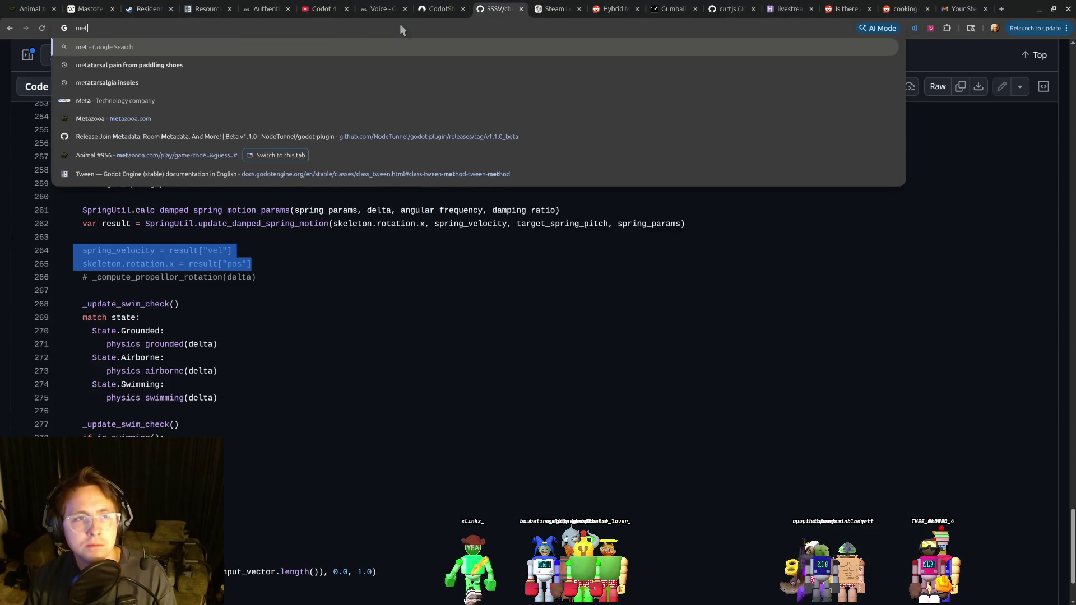
type("azooa")
key("Return")
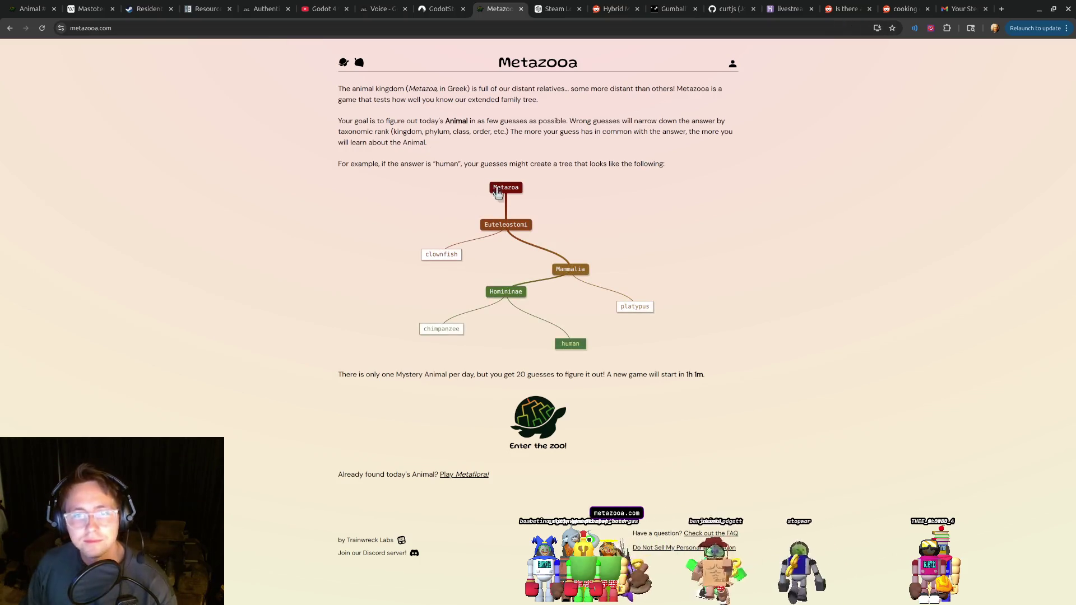
left_click(541, 422)
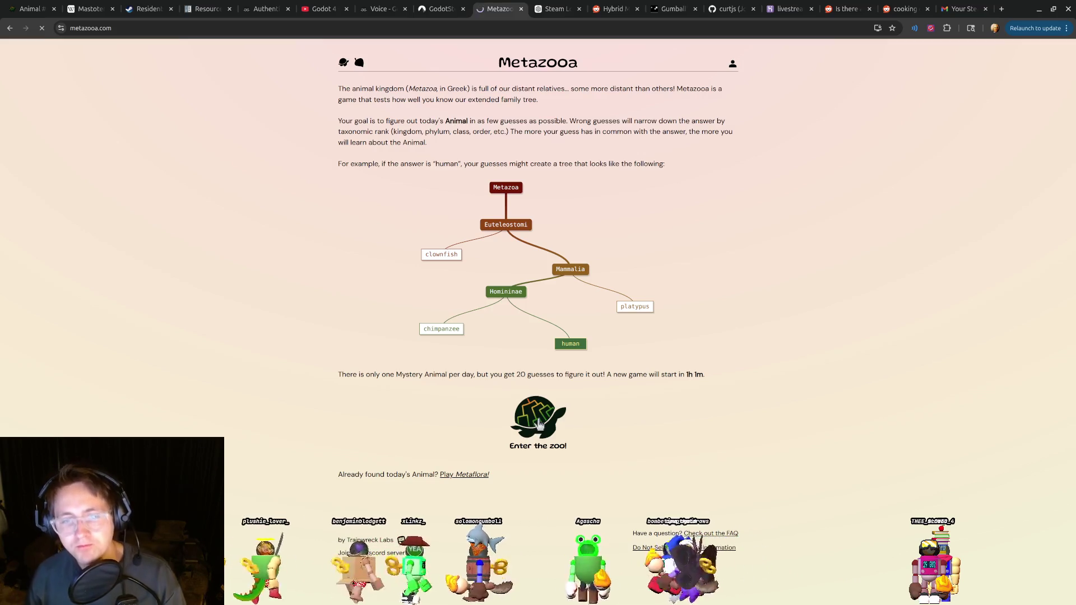
left_click(539, 424)
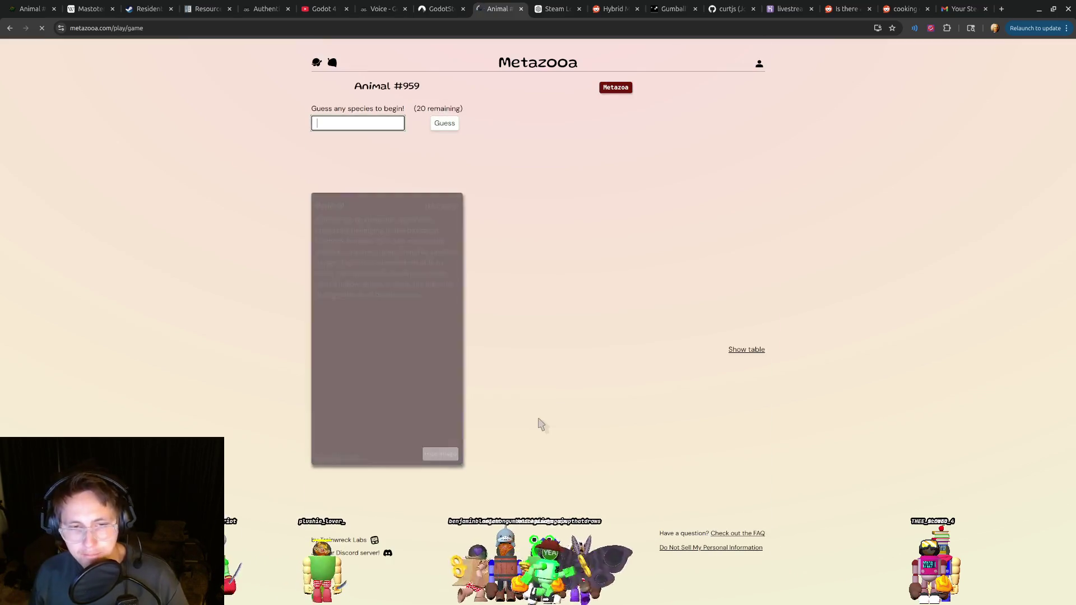
Guess walrus as the first animal, revealing the shared Euteleostomi clade.
type("wa")
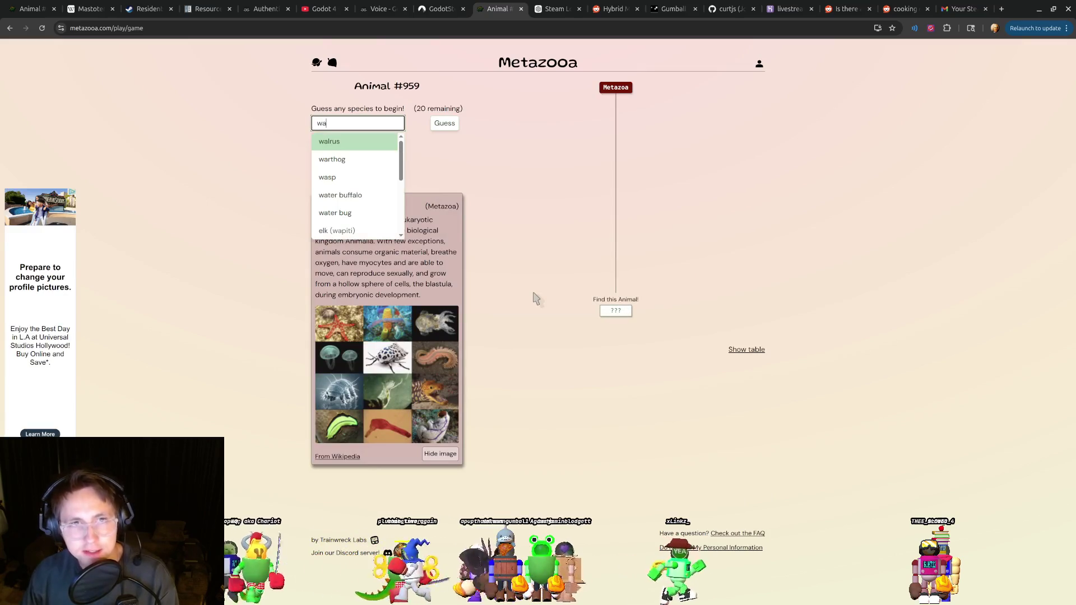
left_click(373, 147)
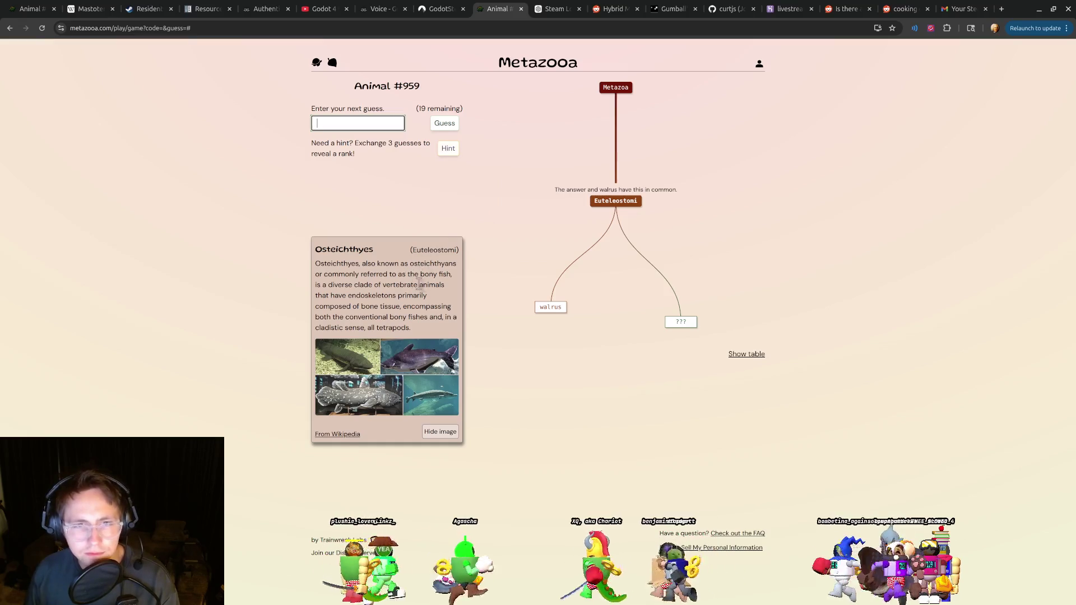
left_click_drag(389, 273, 390, 274)
Read through the hint card's description of bony fishes and tetrapods.
left_click(389, 273)
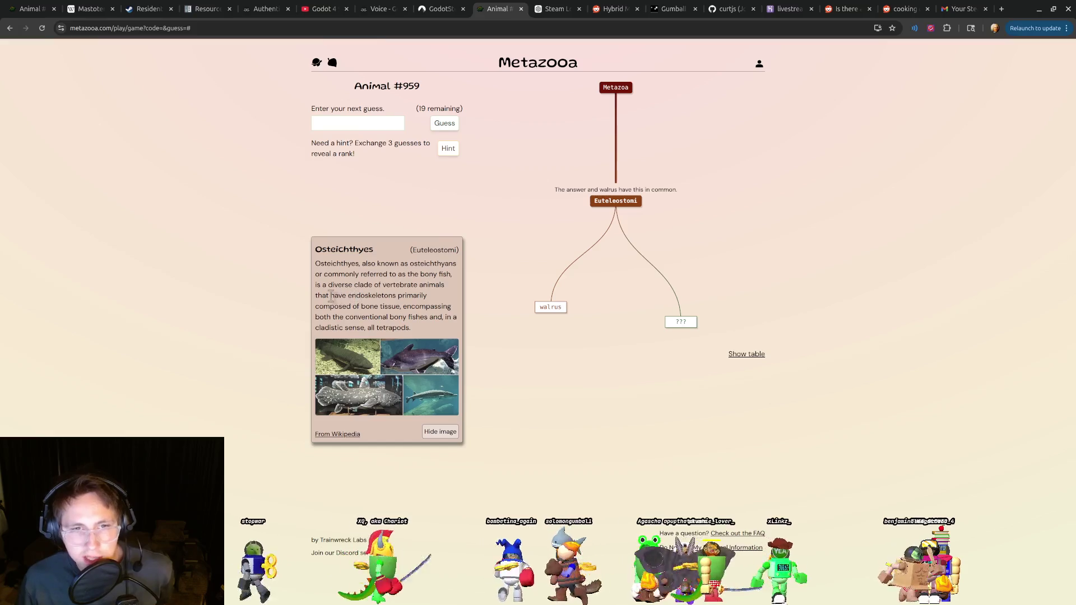
left_click_drag(331, 296, 398, 296)
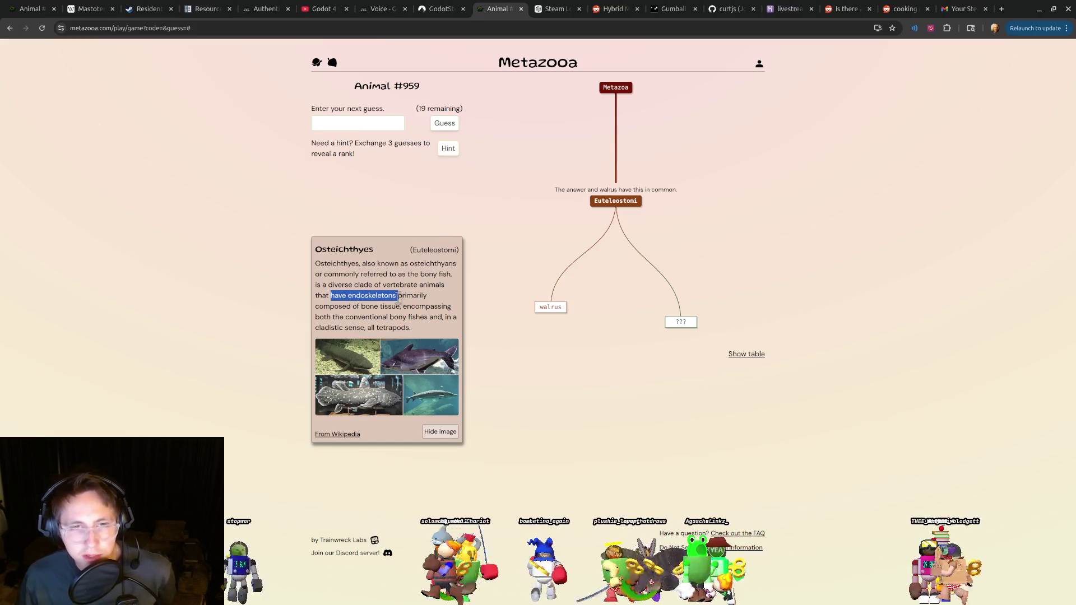
left_click_drag(380, 307, 419, 306)
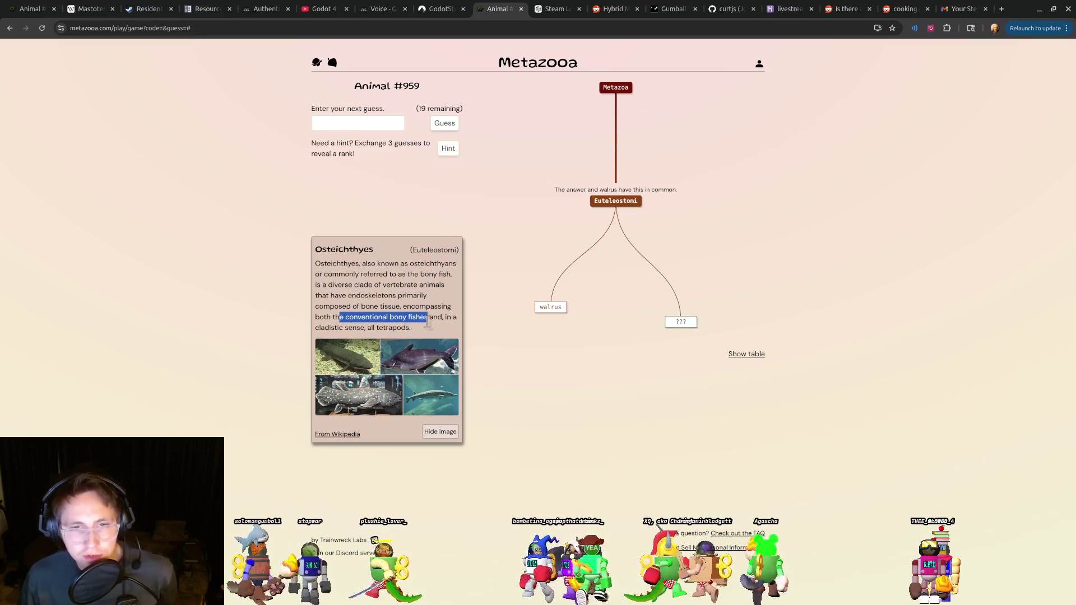
mouse_move(401, 329)
left_mouse_down()
mouse_move(390, 318)
mouse_move(354, 318)
mouse_move(408, 328)
mouse_move(383, 307)
left_mouse_up()
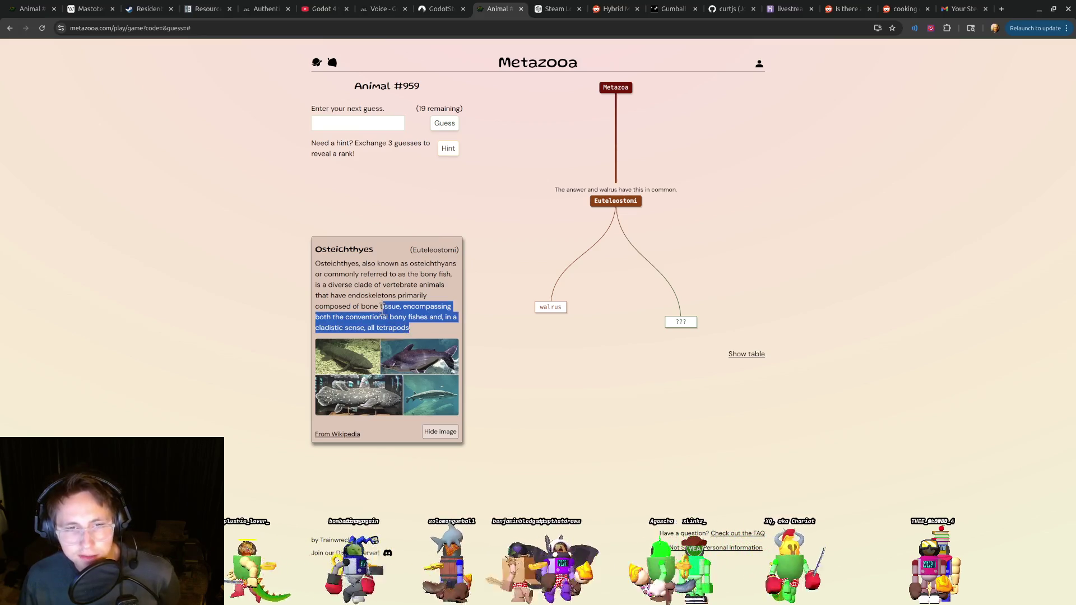
left_click(377, 289)
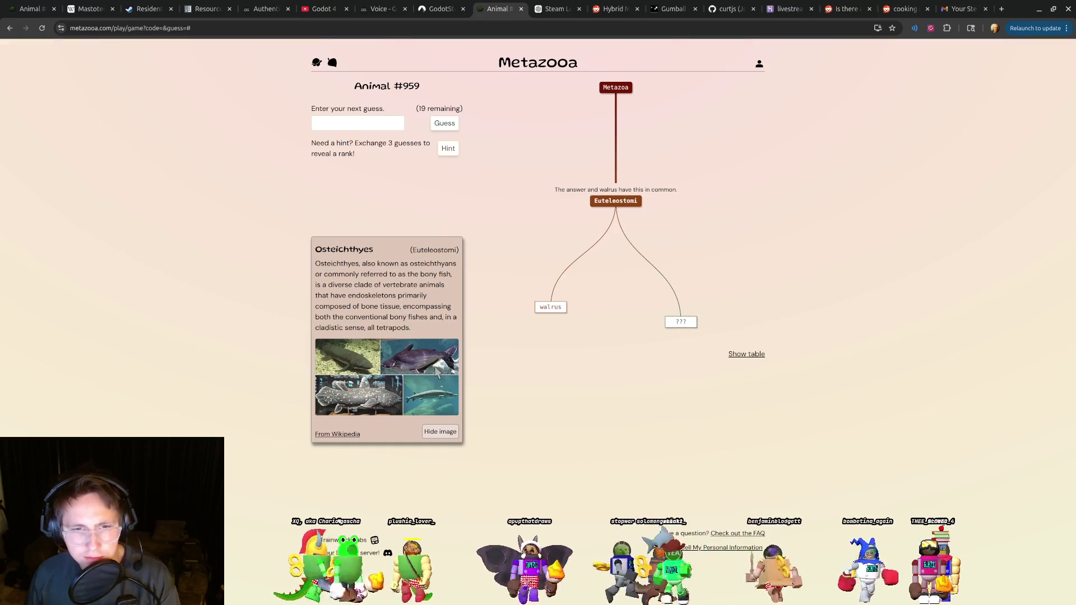
left_click_drag(362, 274, 452, 275)
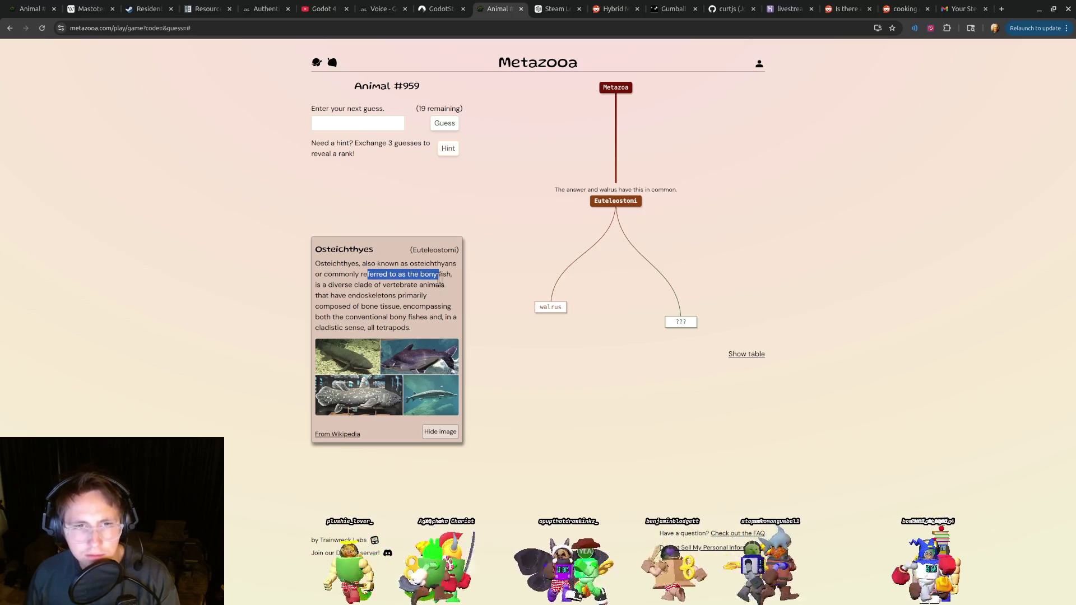
double_click(431, 285)
left_click_drag(352, 285, 422, 285)
left_click(365, 269)
Copy 'Osteichthyes' from the card and search Google for 'osteichthyes examples'.
double_click(358, 250)
key("ctrl+c")
left_click(846, 9)
left_click(821, 28)
key("ctrl+v")
type("ex")
key("Return")
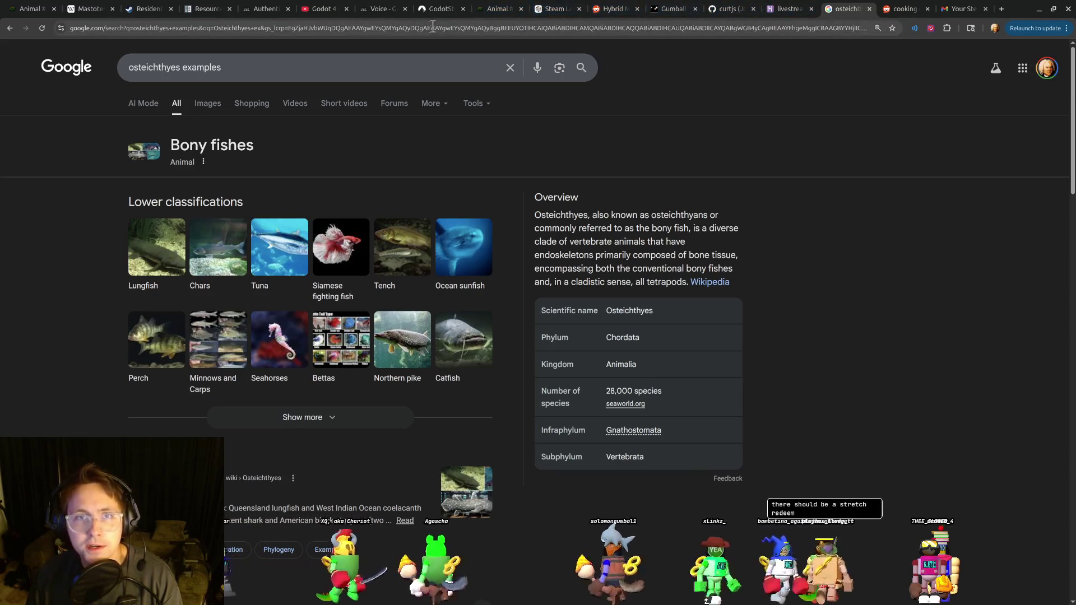
Guess seahorse, placing the answer within Percomorphaceae with 18 guesses left, then return to Google.
left_click(496, 9)
left_click(383, 124)
type("seaho")
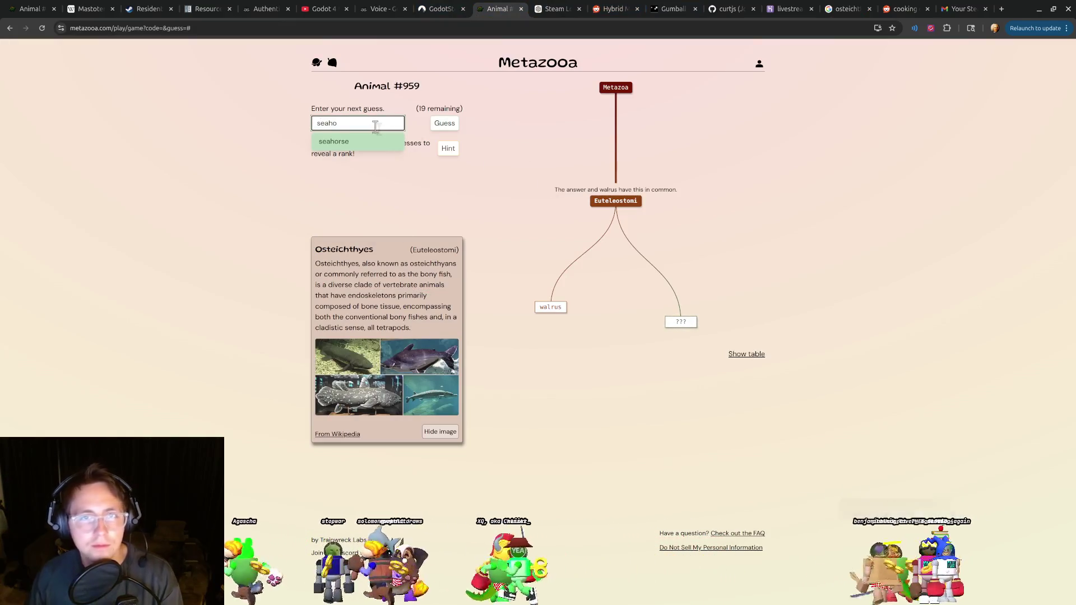
left_click(370, 142)
left_click(443, 127)
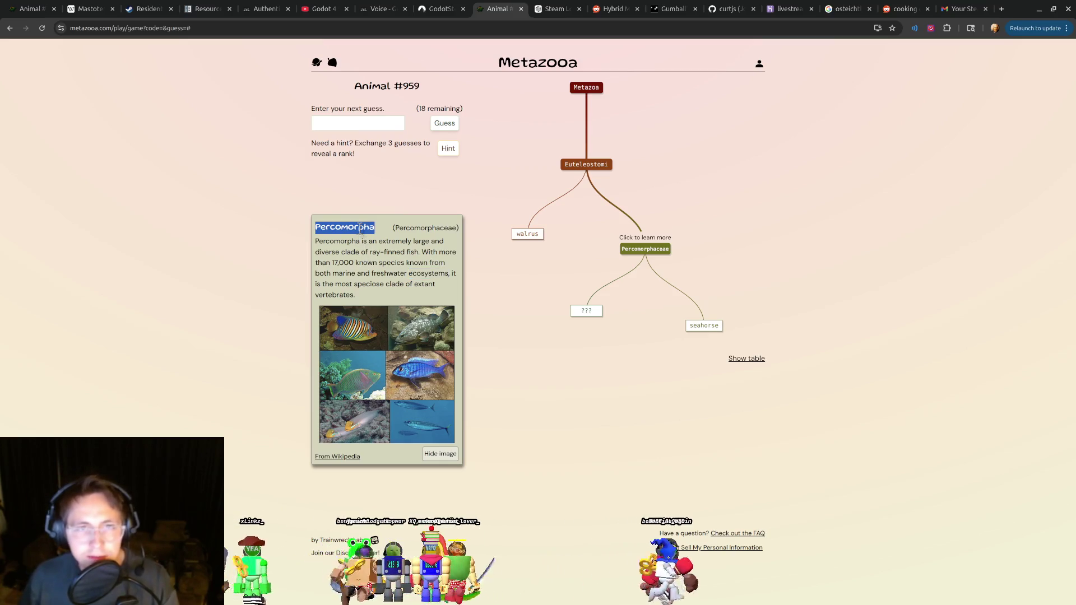
left_click(857, 11)
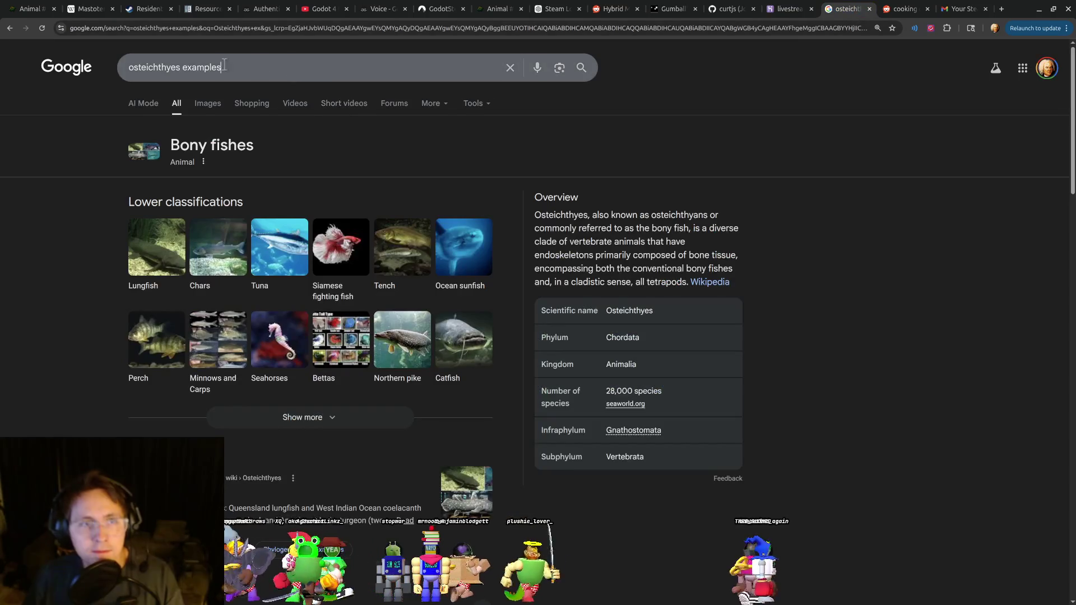
Search 'Percomorpha examples' and expand the full list of lower classifications.
triple_click(158, 60)
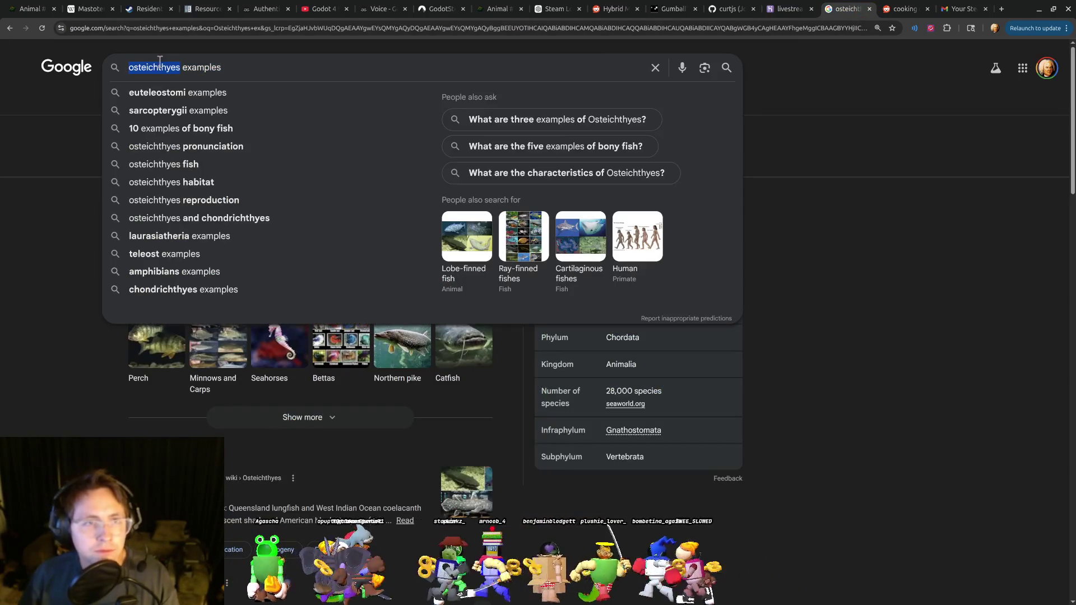
type("Percomorpha")
key("Return")
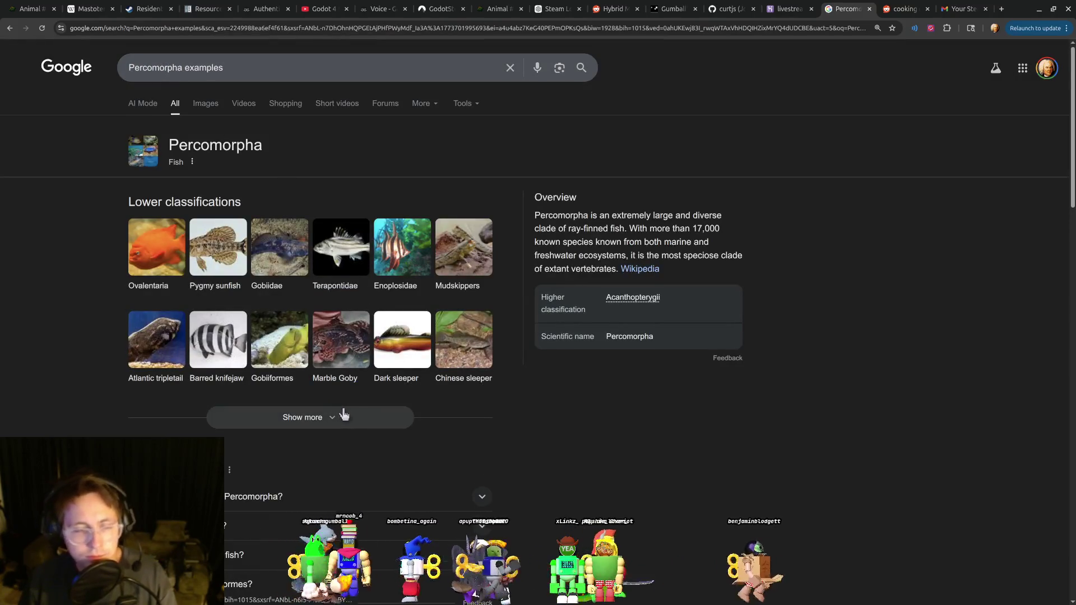
left_click(373, 421)
scroll(364, 422, "down", 1)
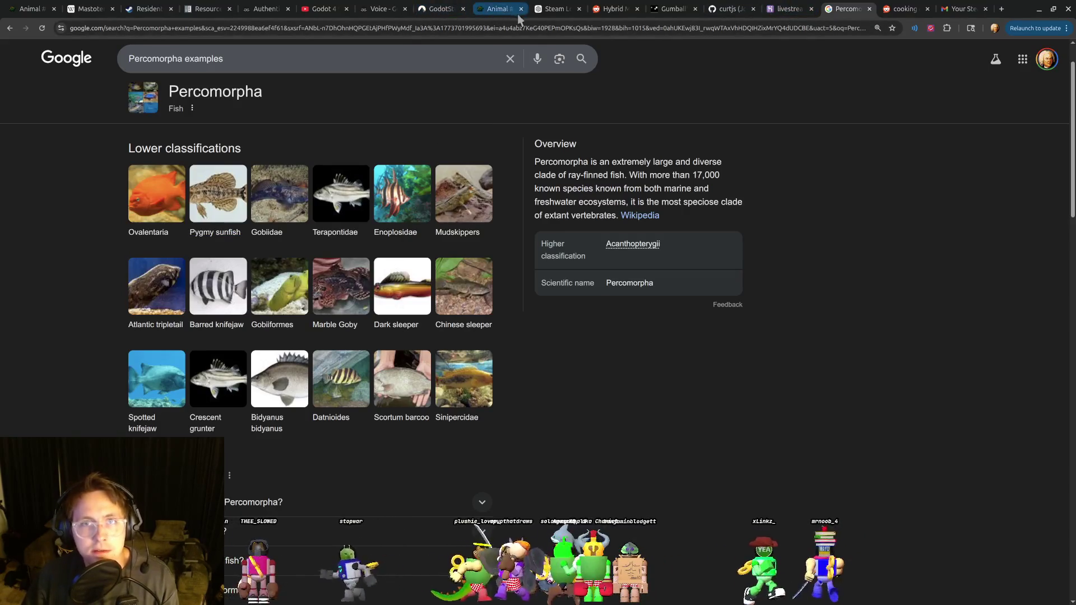
left_click(442, 10)
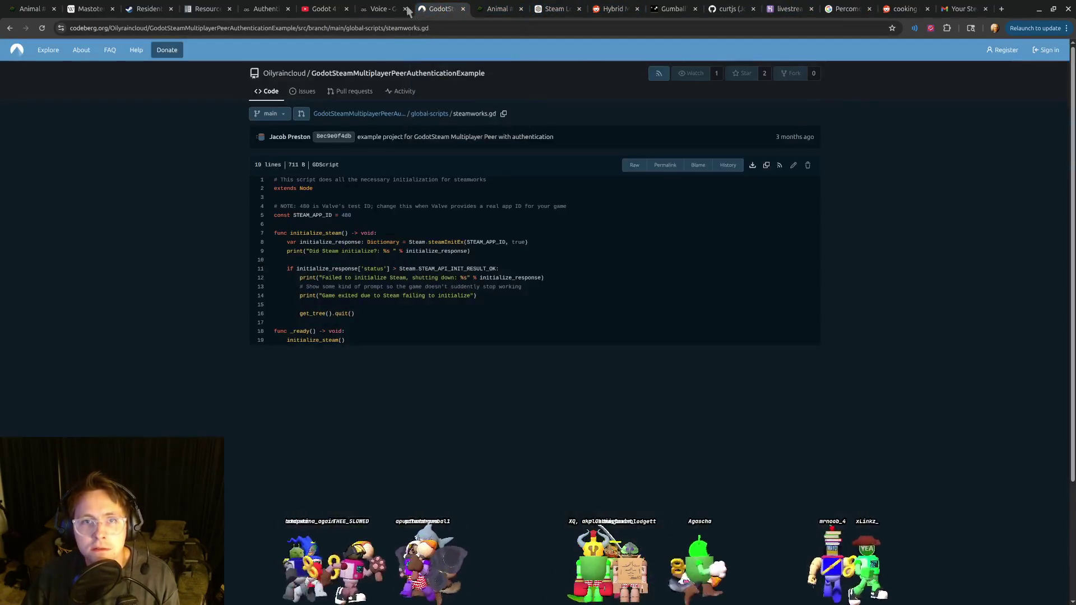
In the Metazooa guess box, try 'pyg' and 'sun' and erase them without guessing.
left_click(375, 12)
left_click(483, 11)
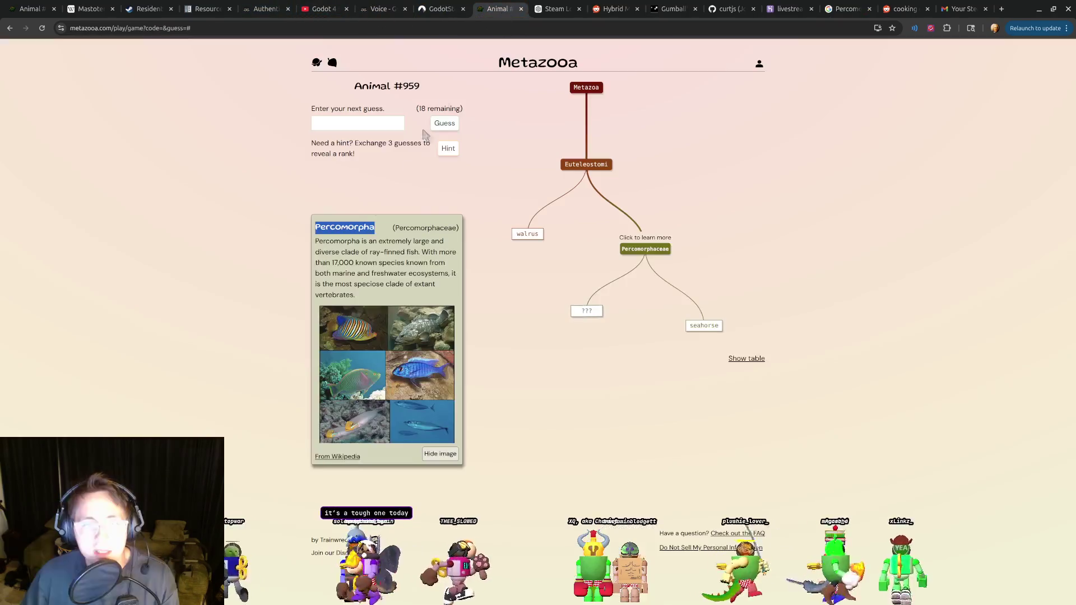
left_click(364, 123)
type("py")
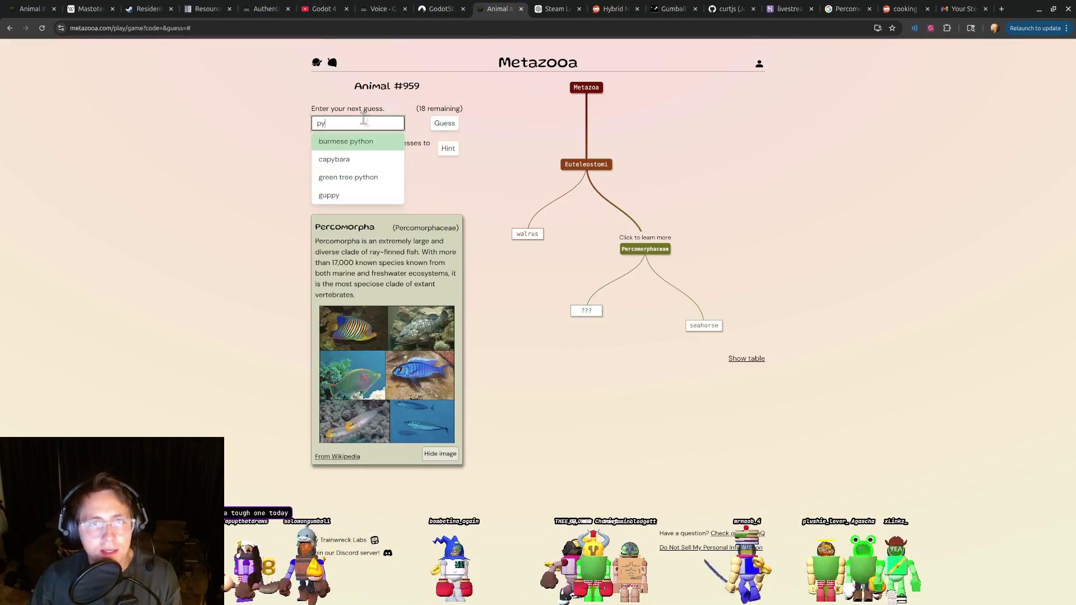
key("BackSpace")
key("BackSpace")
type("sun")
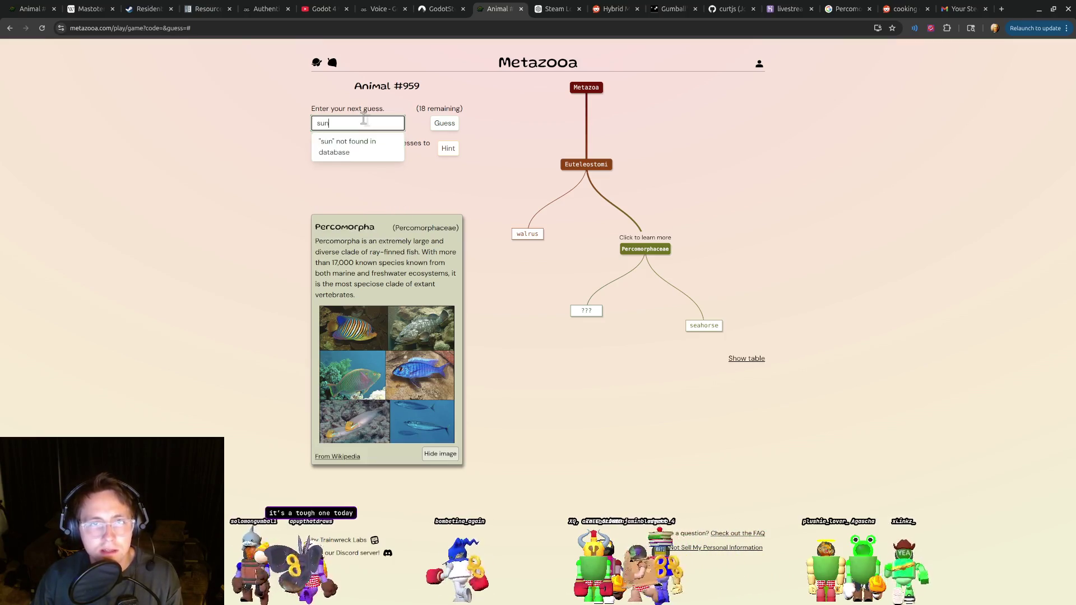
key("BackSpace")
key("BackSpace")
key("BackSpace")
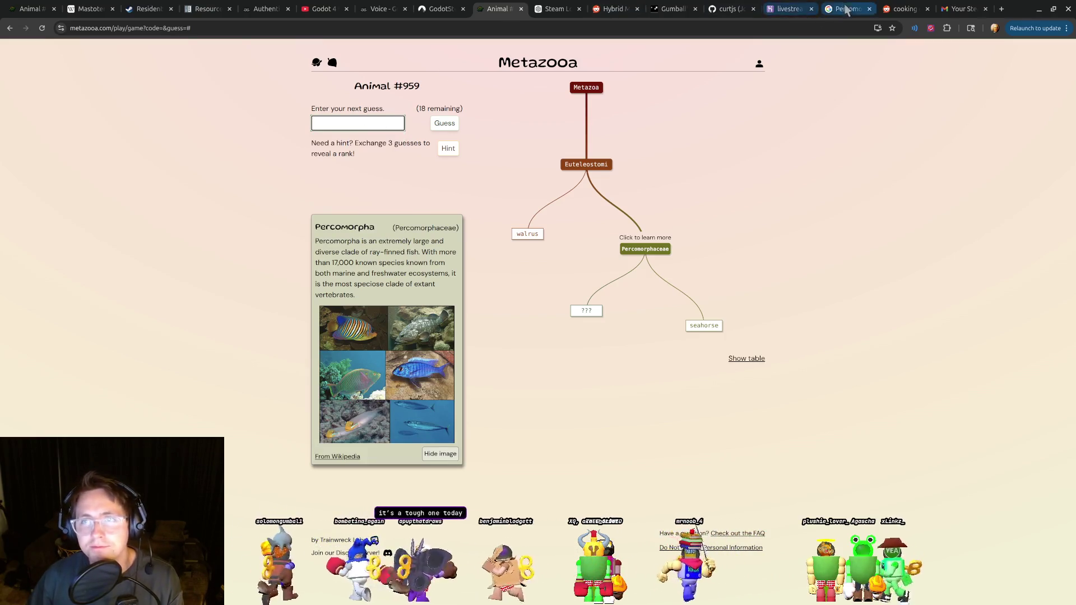
Close the duplicate Metazooa tab, then try 'silver' as a guess and clear it unsubmitted.
left_click(845, 10)
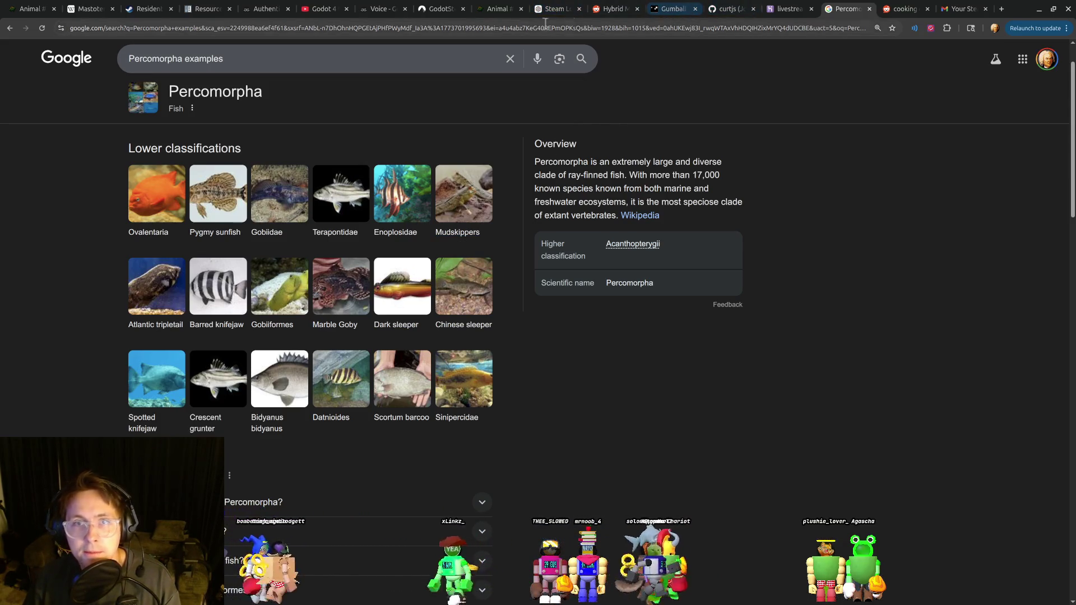
left_click(498, 9)
key("ctrl+w")
left_click(769, 9)
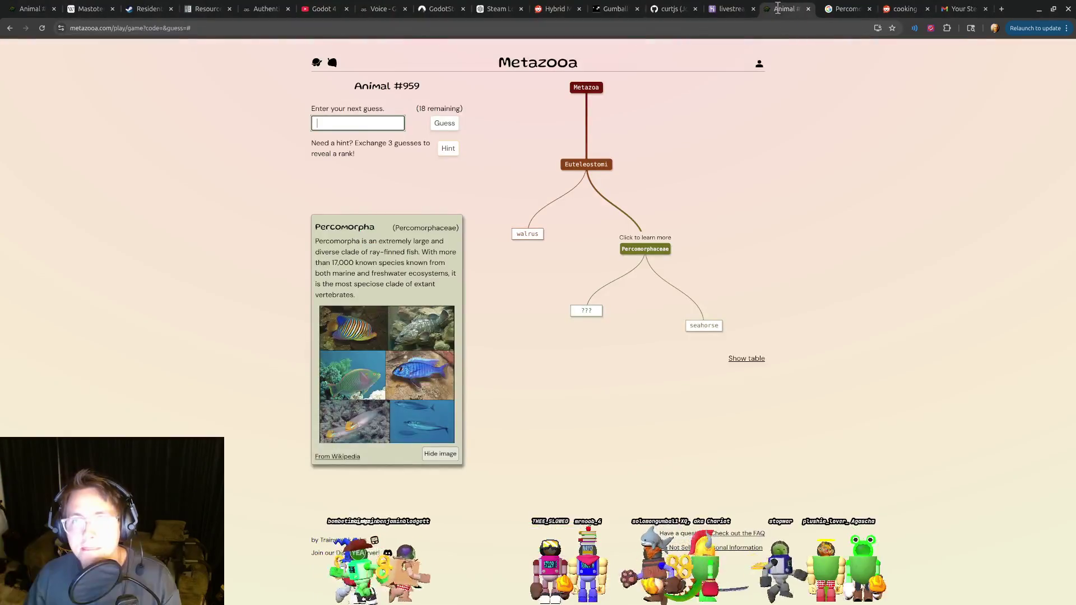
key("ctrl+Tab")
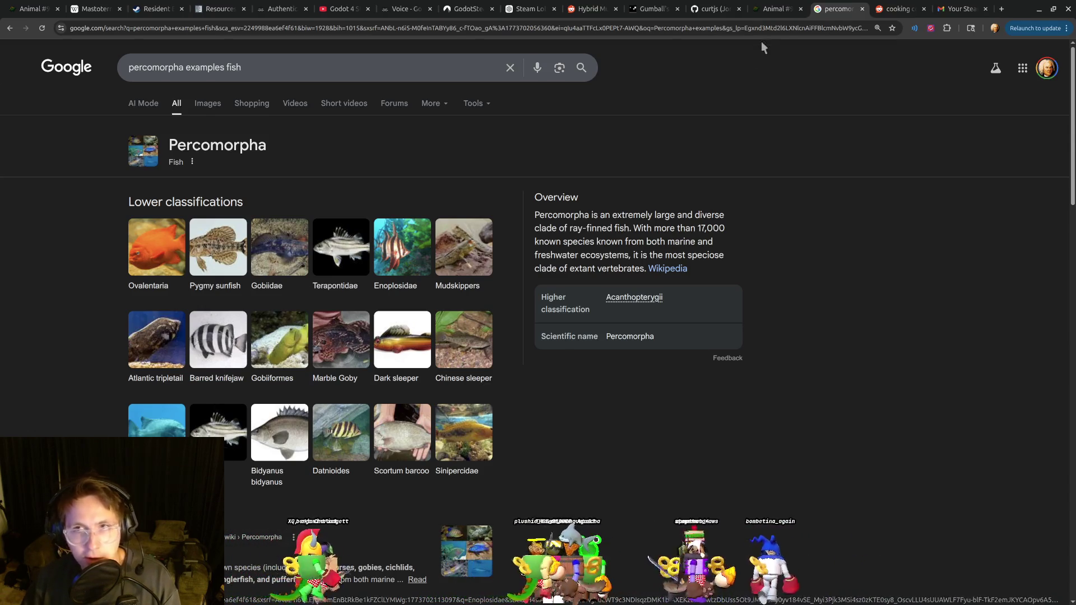
left_click(774, 8)
type("silver")
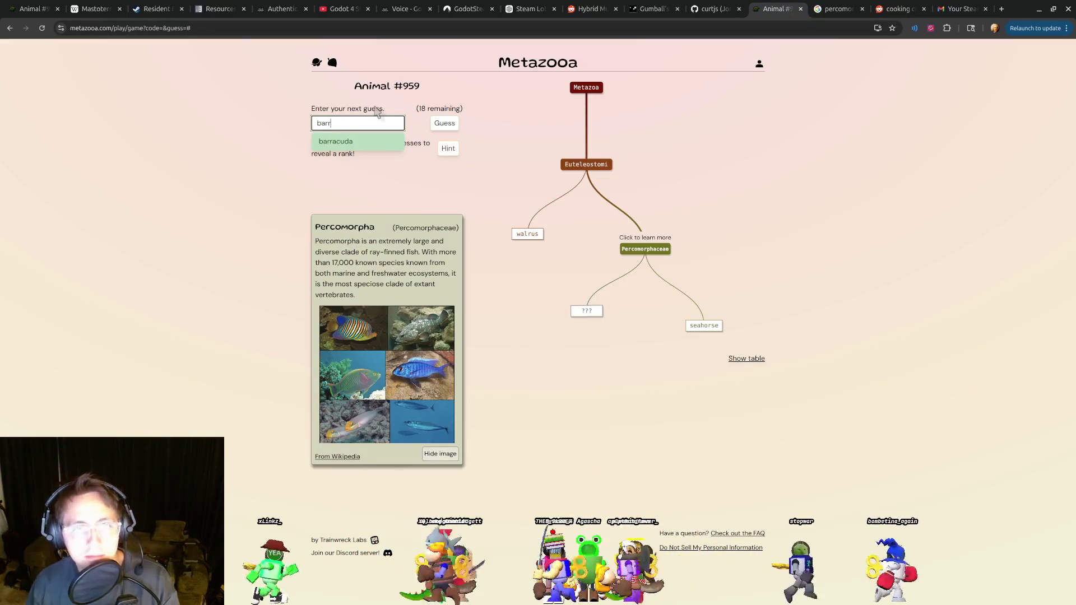
key("ctrl+a")
key("BackSpace")
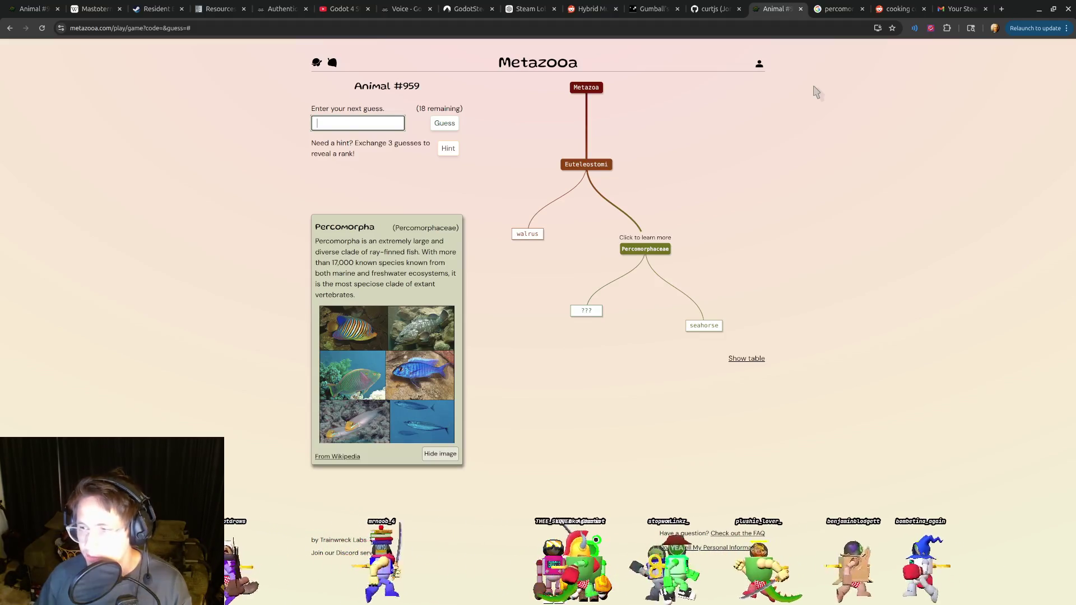
left_click(843, 10)
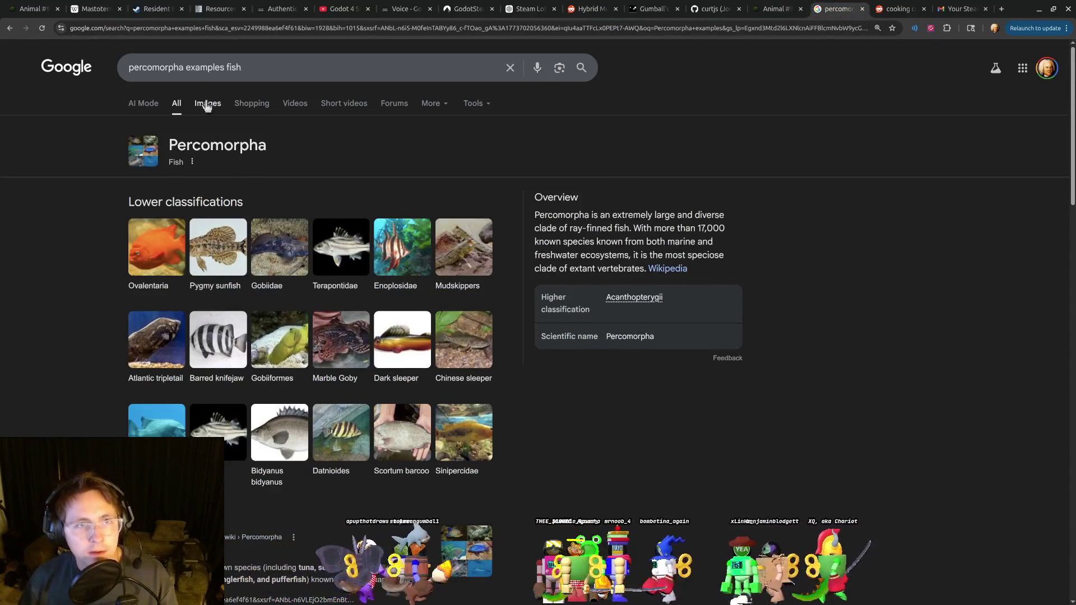
Open Wikipedia's Percomorpha article and scroll through its cladograms, comparing with the Metazooa tree.
scroll(264, 397, "down", 3)
left_click(383, 447)
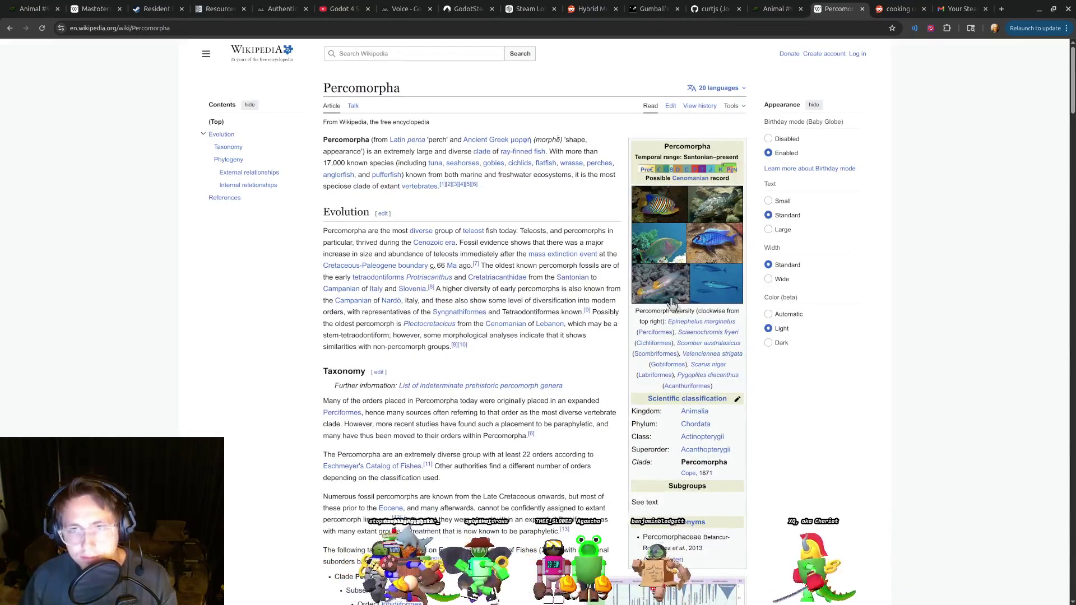
scroll(510, 424, "down", 5)
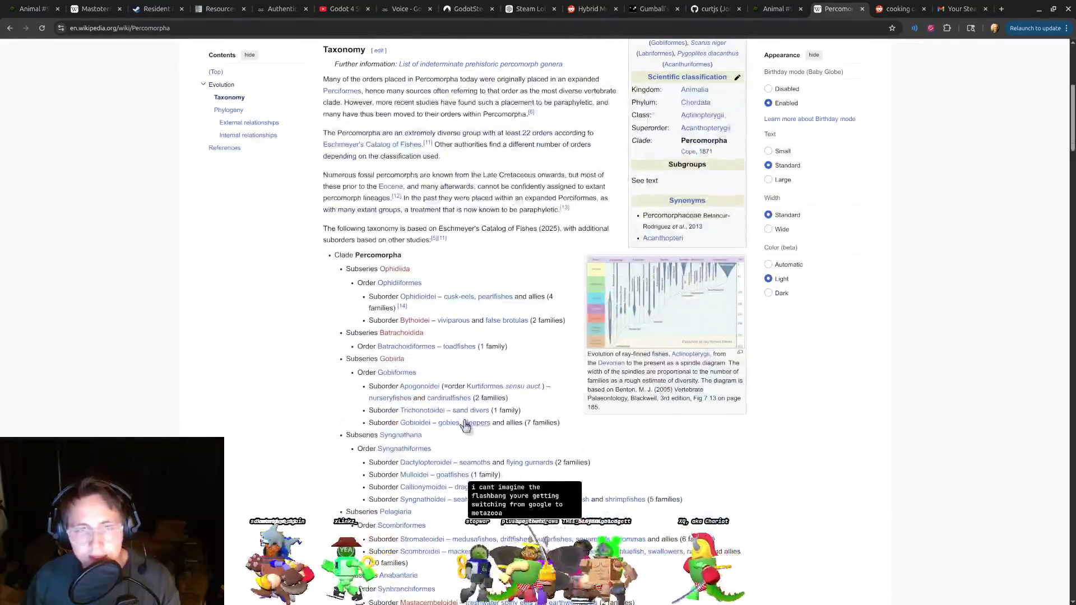
scroll(468, 424, "down", 10)
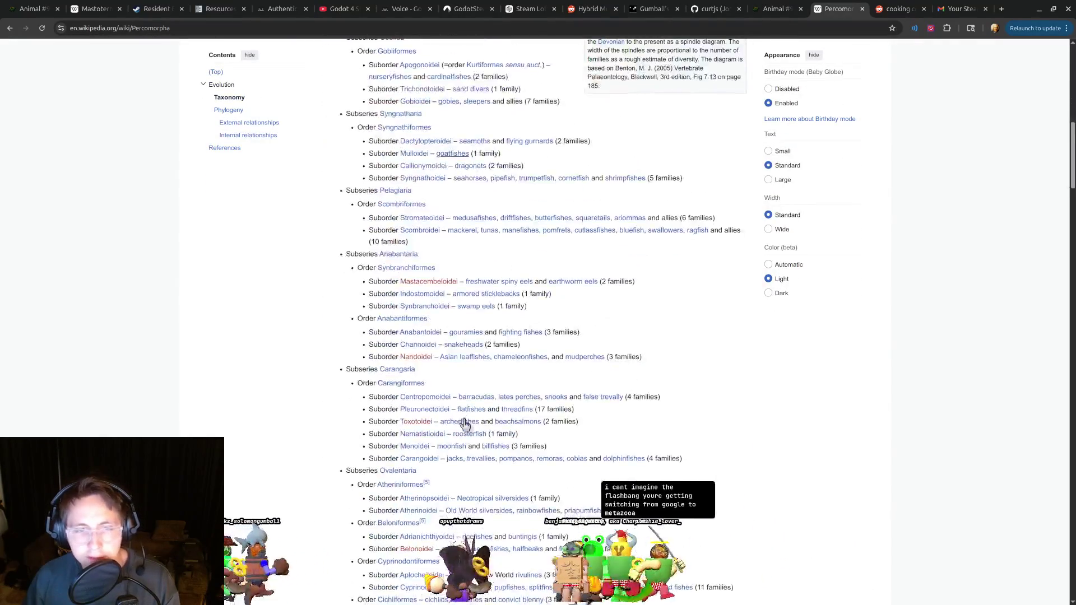
scroll(468, 419, "down", 5)
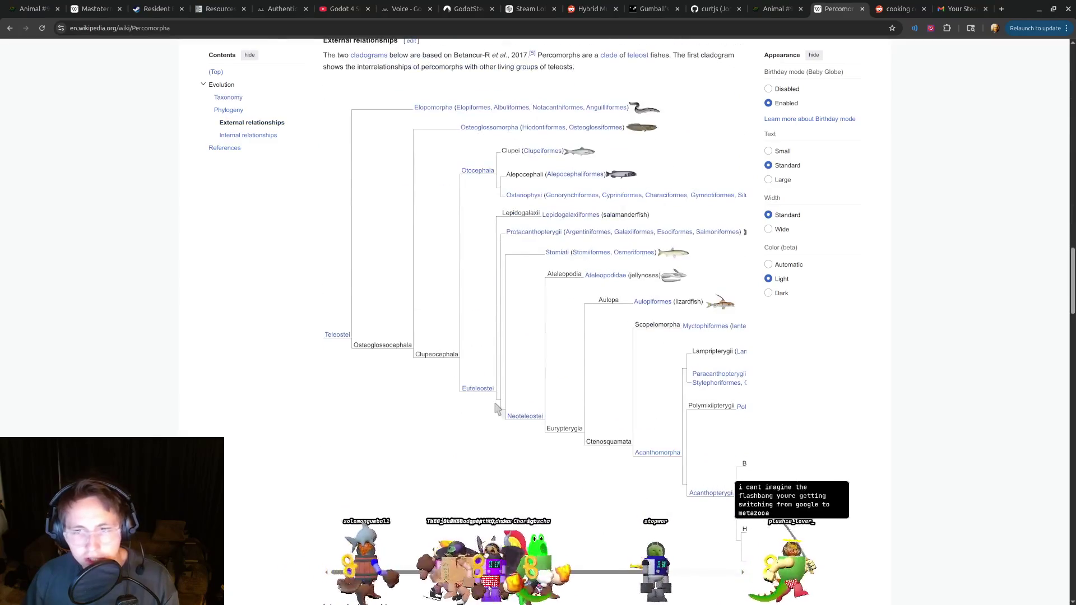
scroll(630, 390, "down", 10)
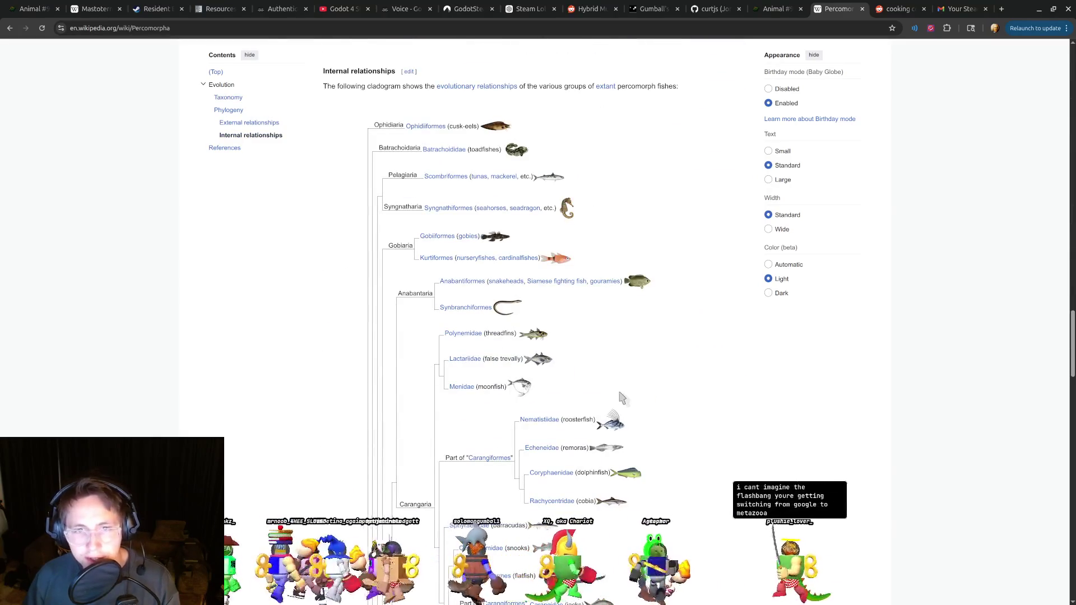
scroll(569, 391, "down", 6)
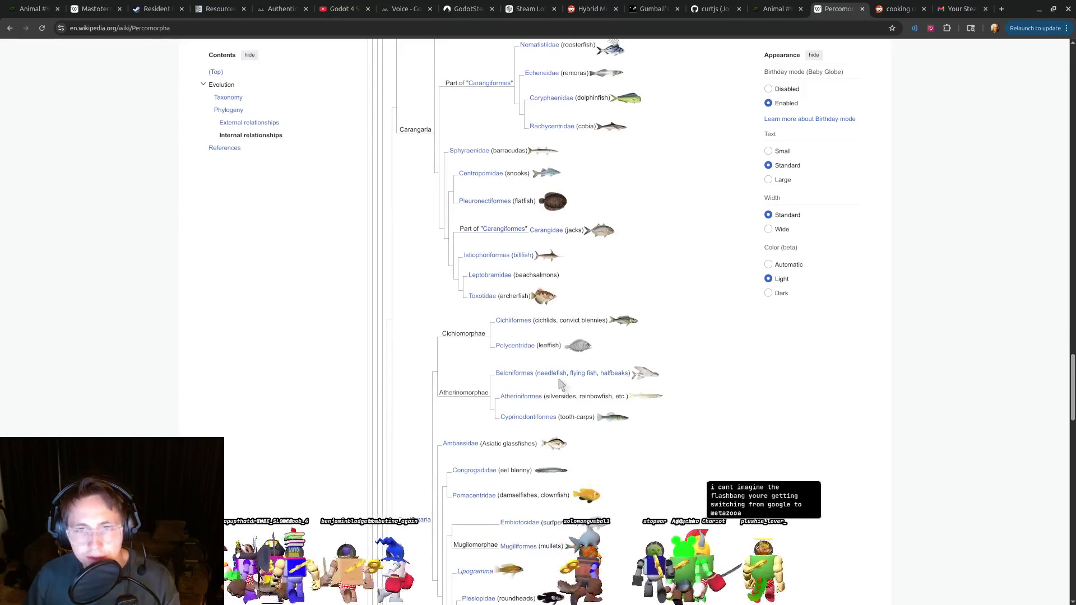
scroll(560, 383, "down", 3)
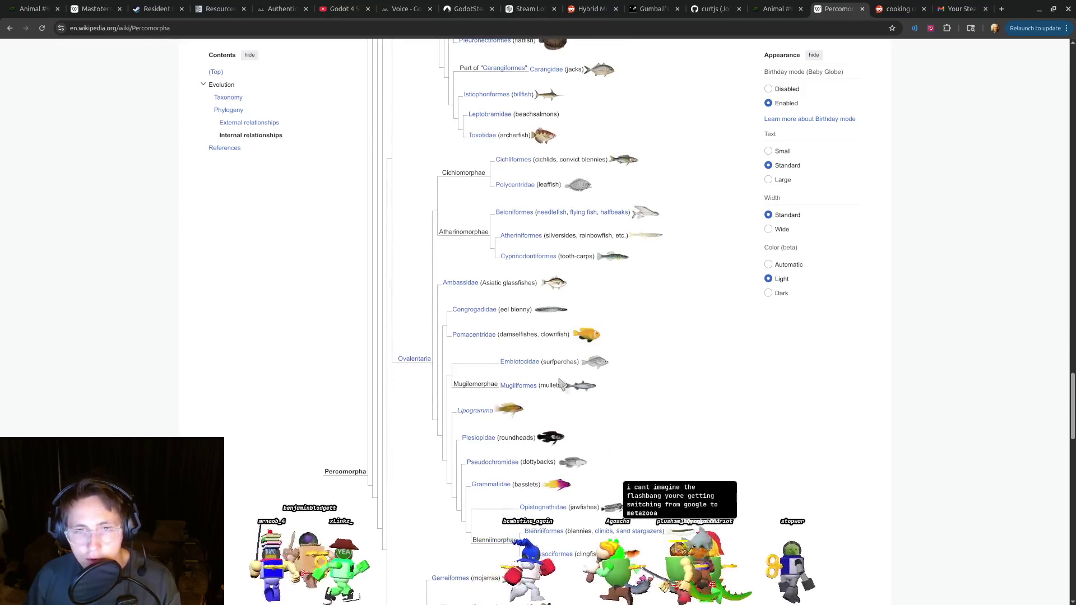
scroll(560, 383, "down", 1)
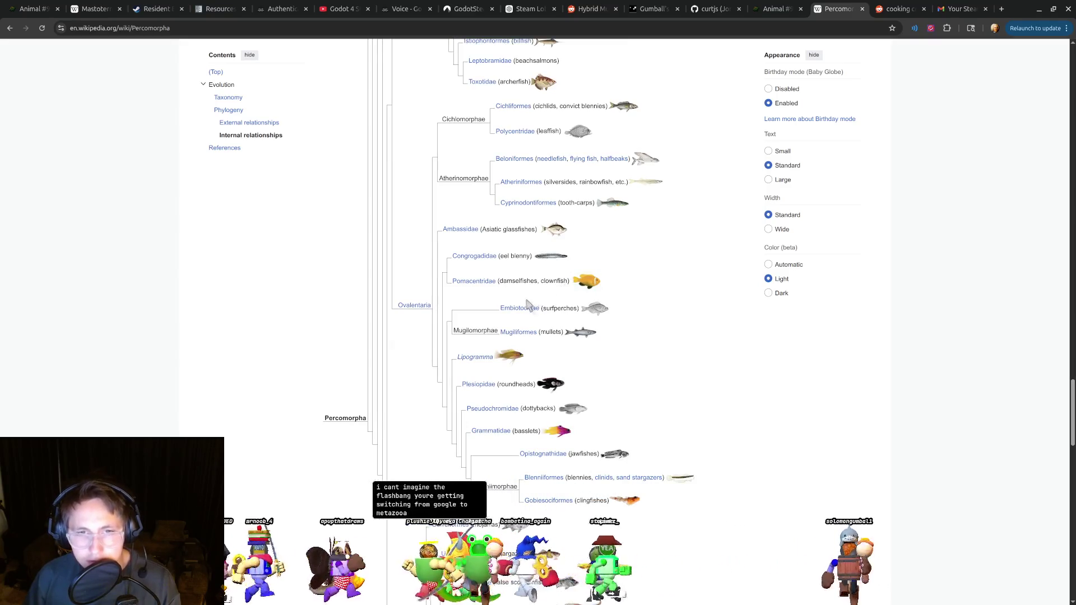
scroll(495, 320, "up", 12)
left_click(776, 8)
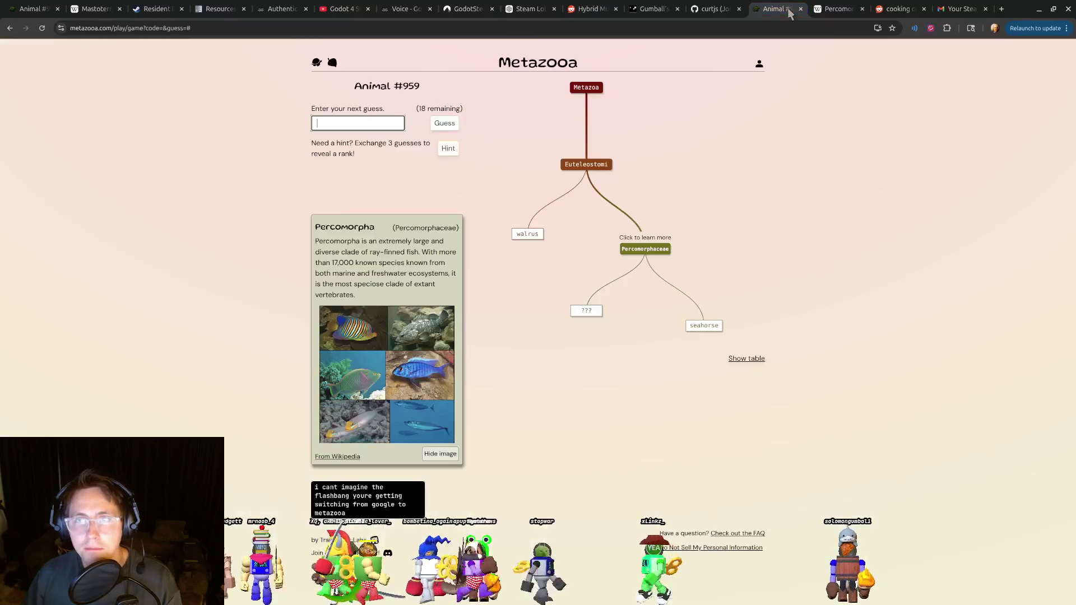
left_click(838, 8)
Search the web for 'eel Percomorpha'.
scroll(511, 60, "up", 4)
double_click(210, 31)
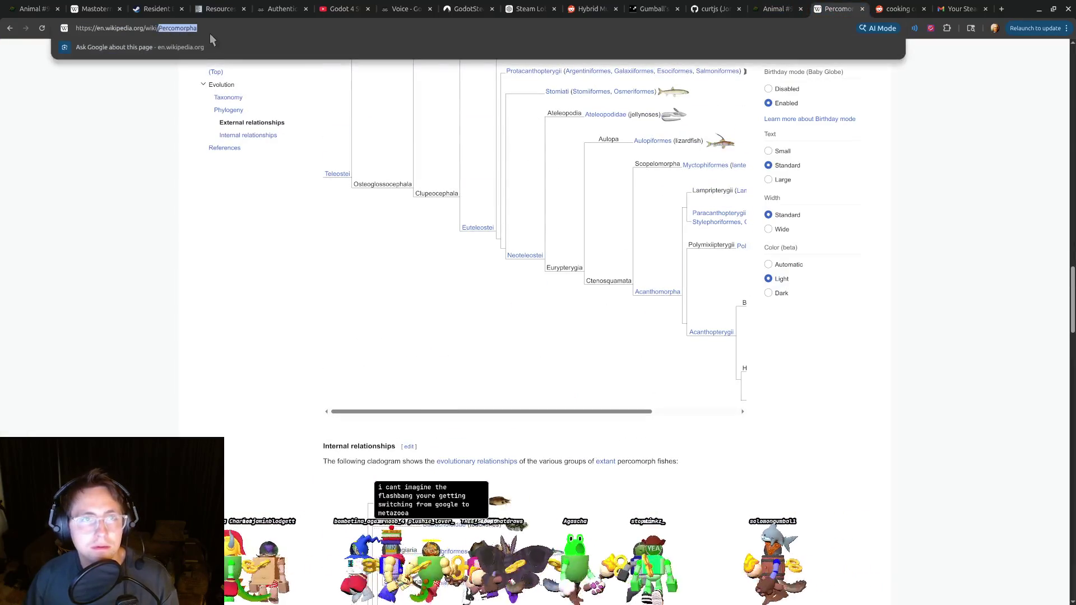
type("eel Percomorpha")
key("Return")
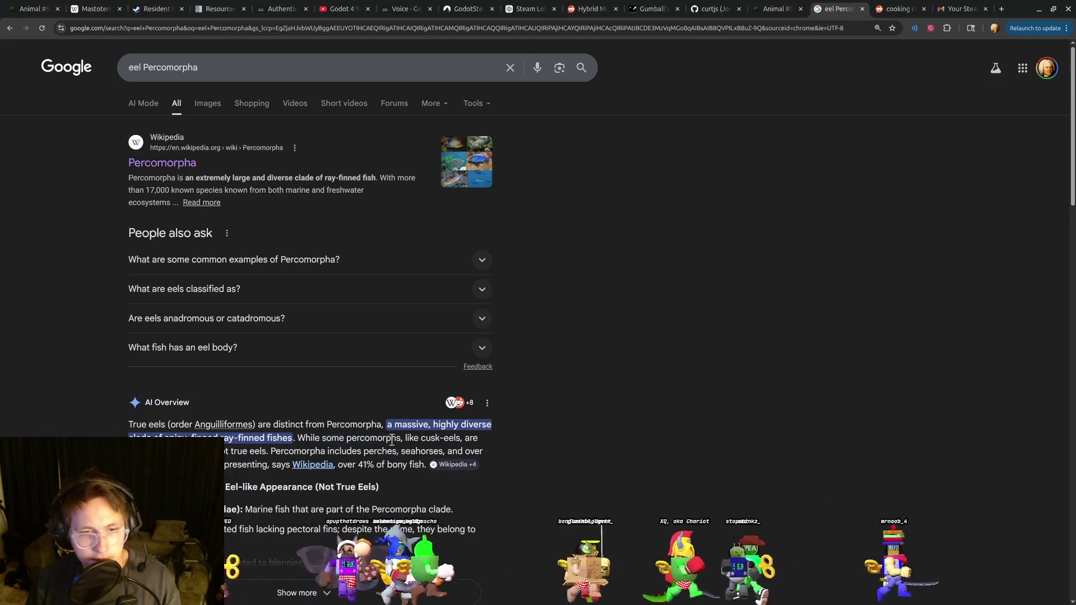
Pick out 'perches' in the eel Percomorpha results and compare with the Metazooa tree.
double_click(366, 452)
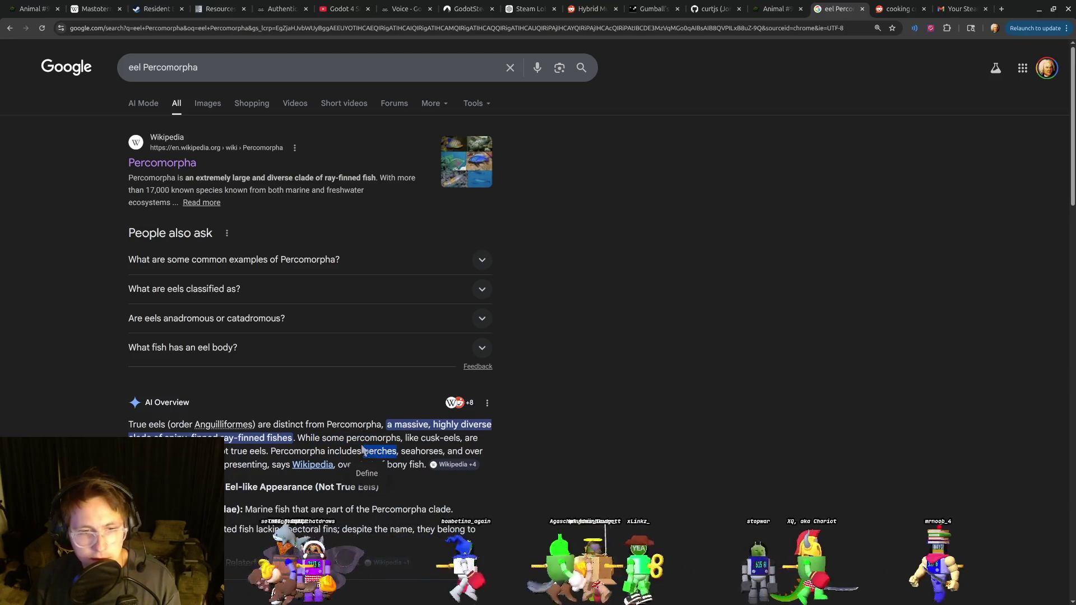
left_click(779, 9)
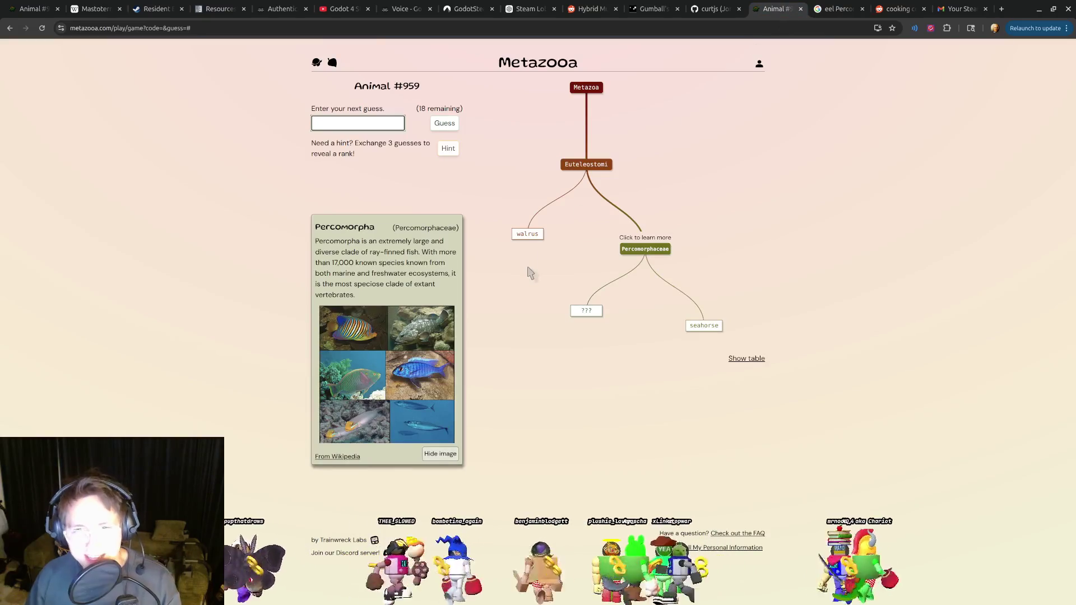
left_click(833, 9)
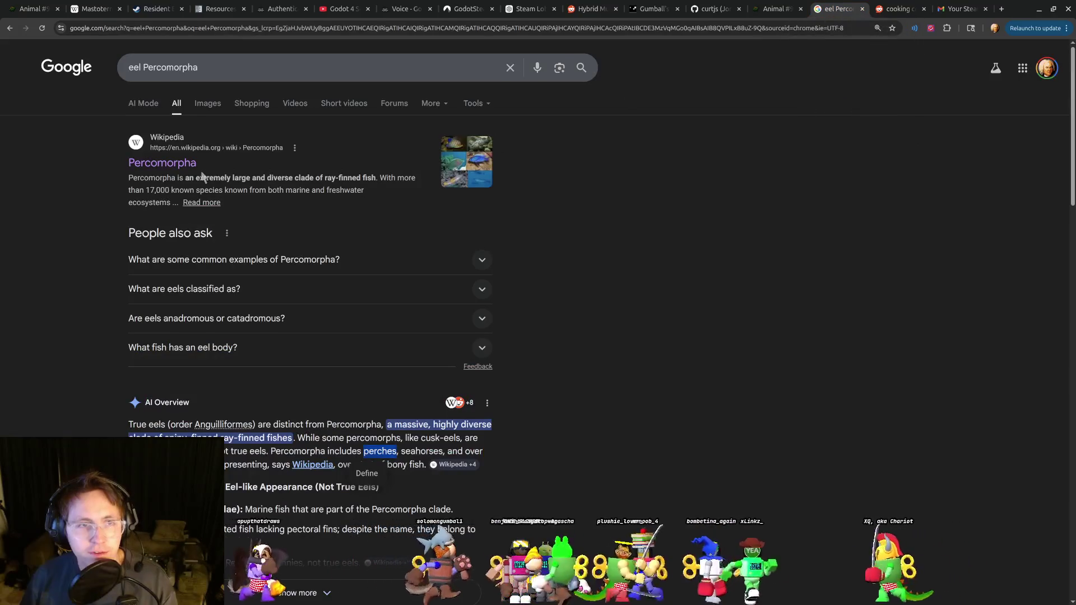
Open Wikipedia's Percomorpha article and scroll its cladogram down to perches and black basses.
left_click(176, 168)
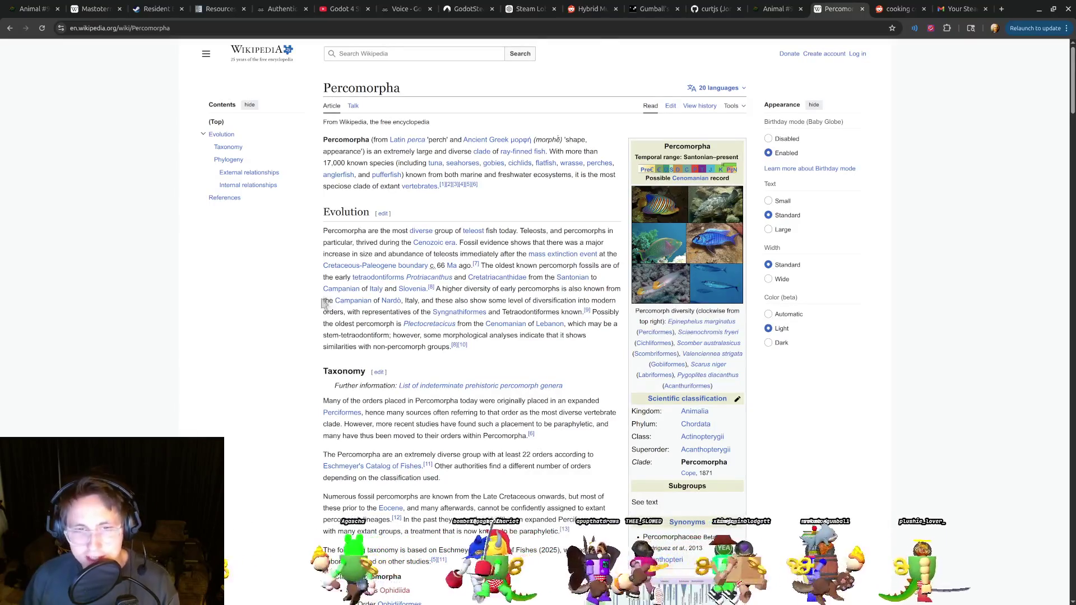
scroll(330, 300, "down", 10)
scroll(338, 299, "down", 10)
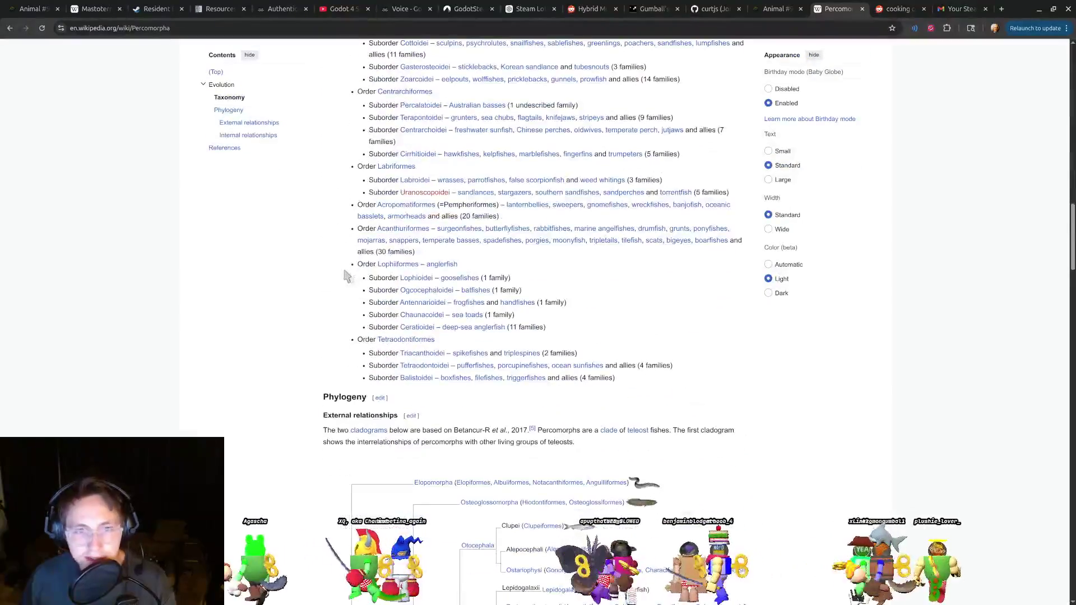
scroll(678, 352, "down", 8)
scroll(781, 330, "down", 6)
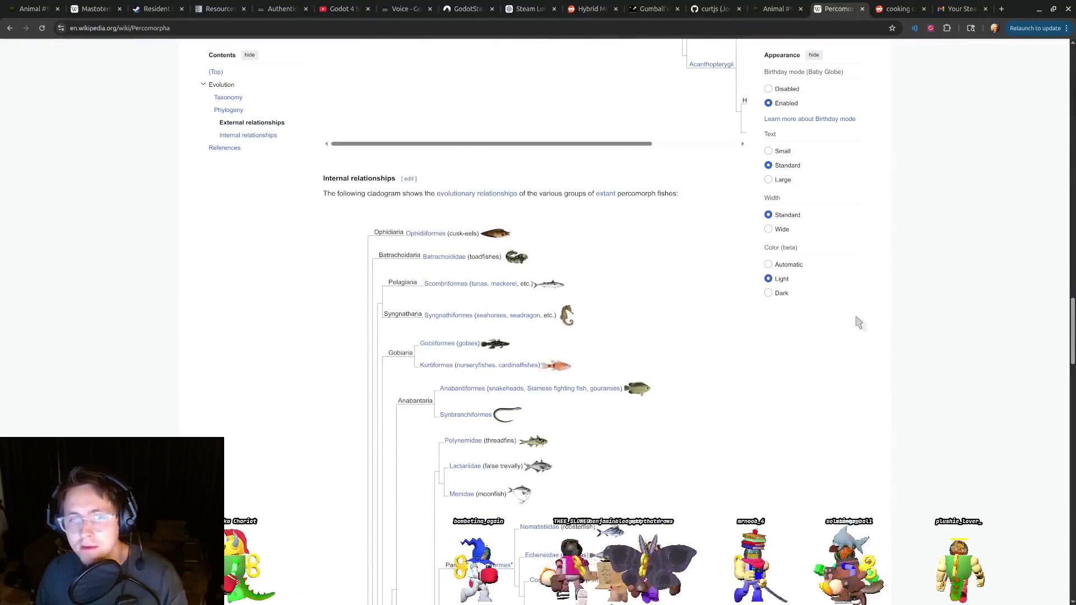
key("ctrl+f")
type("extant")
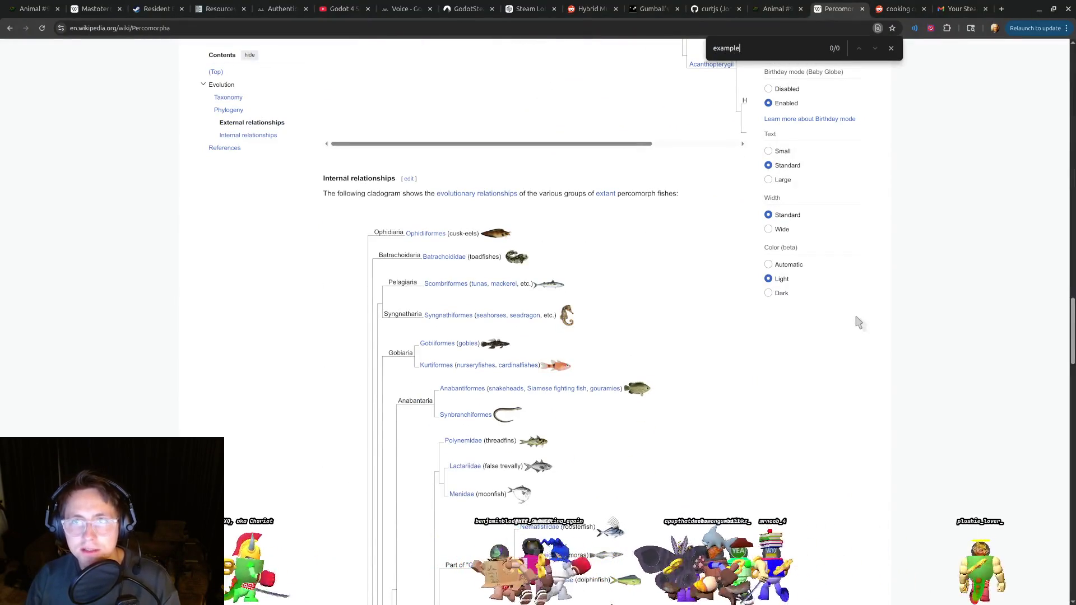
key("BackSpace")
key("BackSpace")
key("BackSpace")
mouse_move(1071, 336)
left_mouse_down()
mouse_move(1067, 535)
mouse_move(1065, 457)
left_mouse_up()
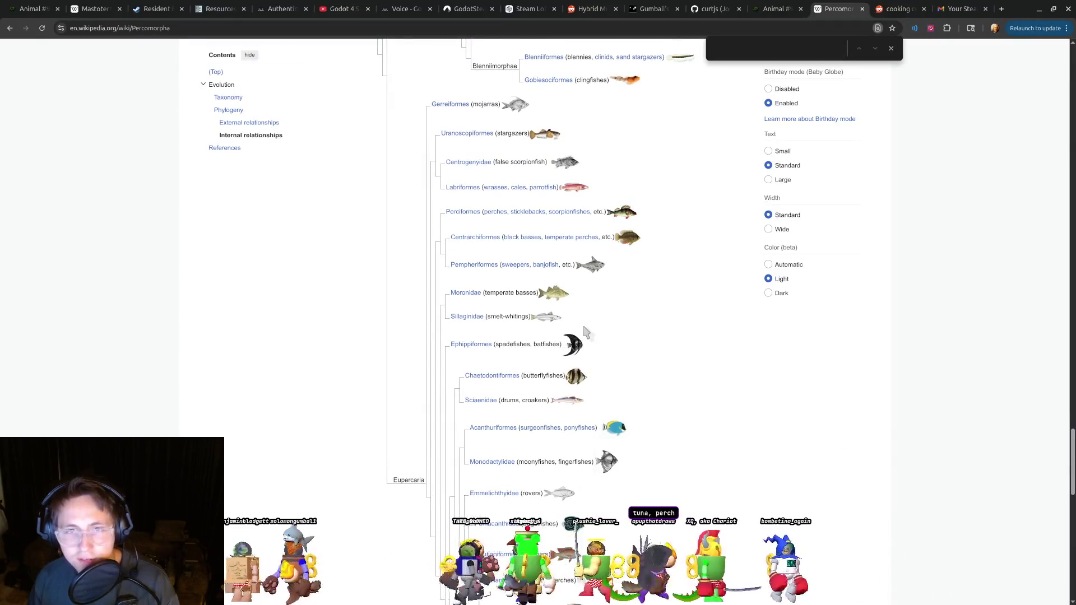
left_click(774, 9)
type("bat")
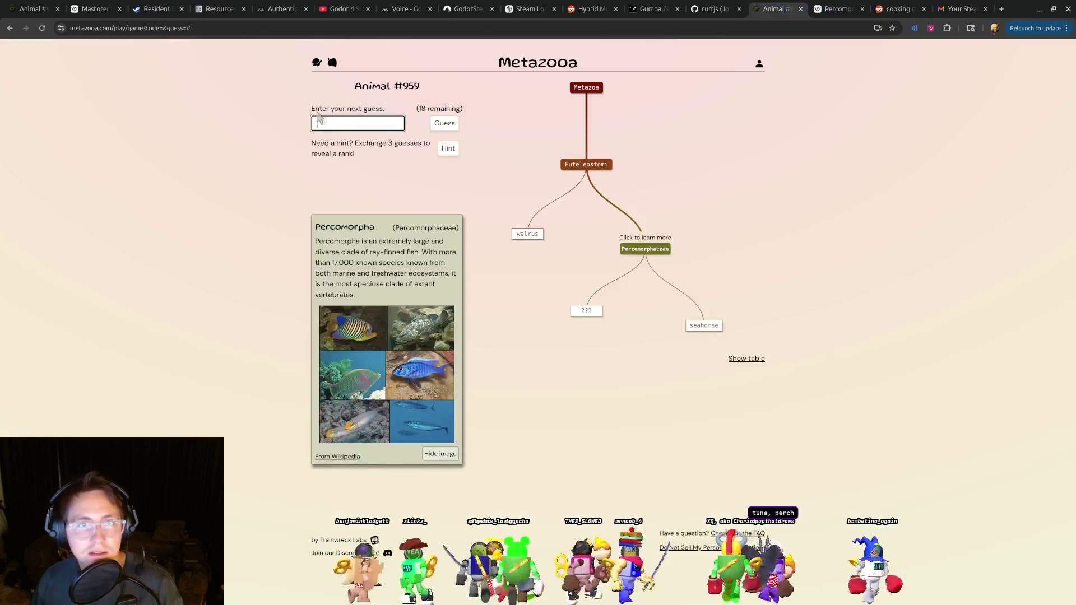
Clear the rejected 'spad' entry and look over the Percomorpha article on Wikipedia.
key("ctrl+a")
type("spad")
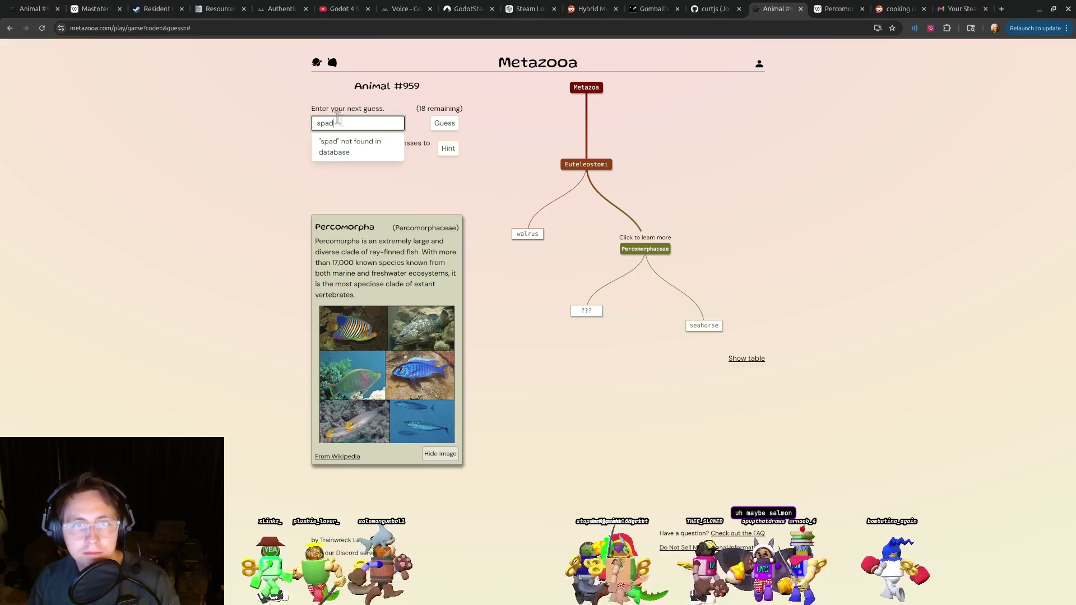
key("BackSpace")
key("BackSpace")
key("BackSpace")
key("ctrl+Tab")
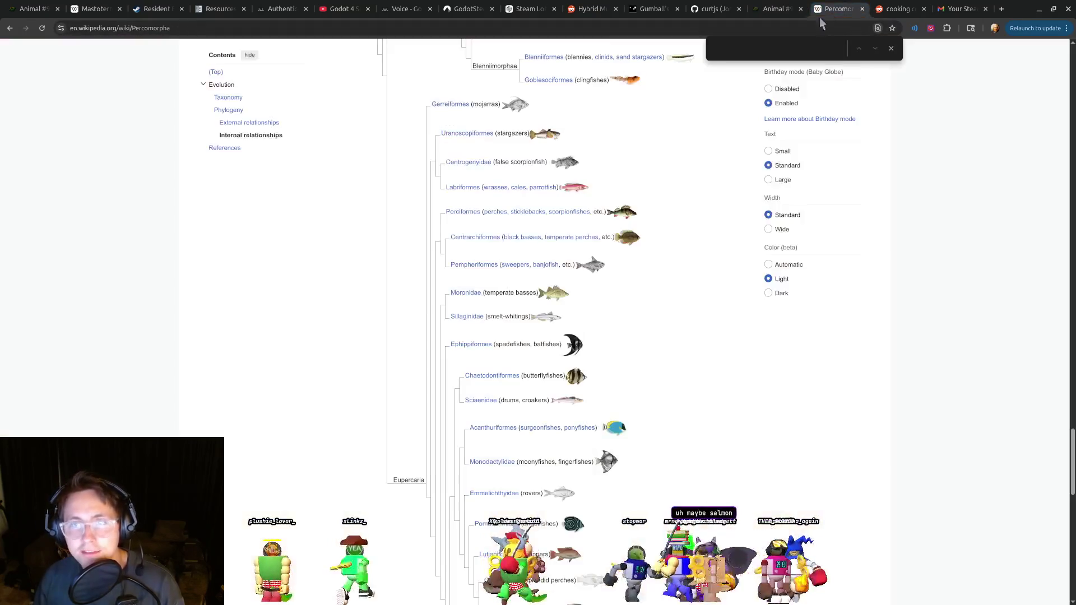
scroll(608, 324, "up", 2)
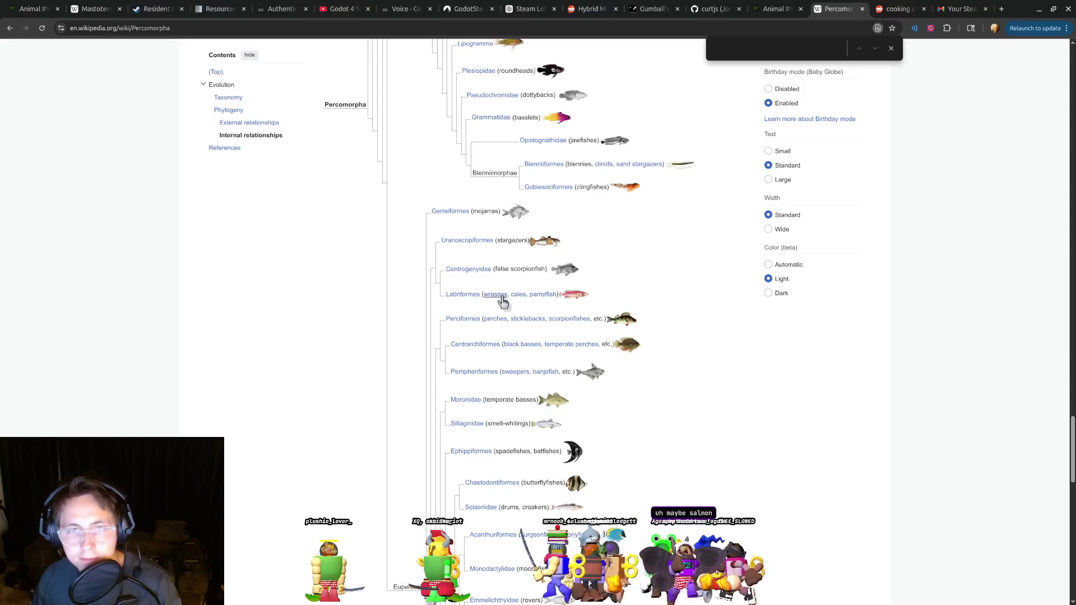
scroll(542, 303, "up", 5)
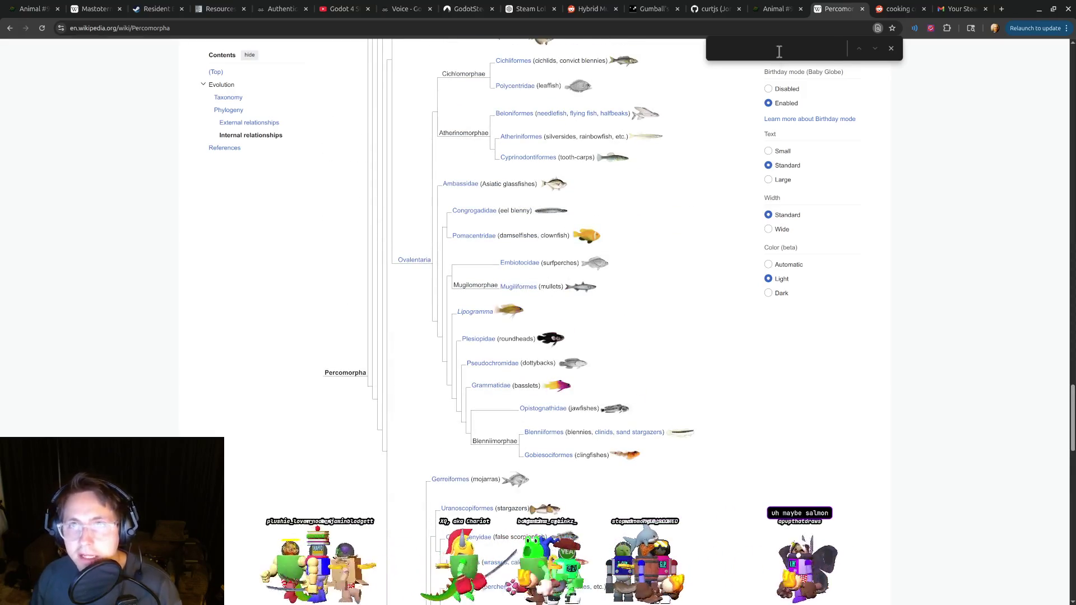
Guess clownfish, which joins seahorse under Percomorphaceae, leaving 17 guesses.
left_click(782, 9)
type("cl")
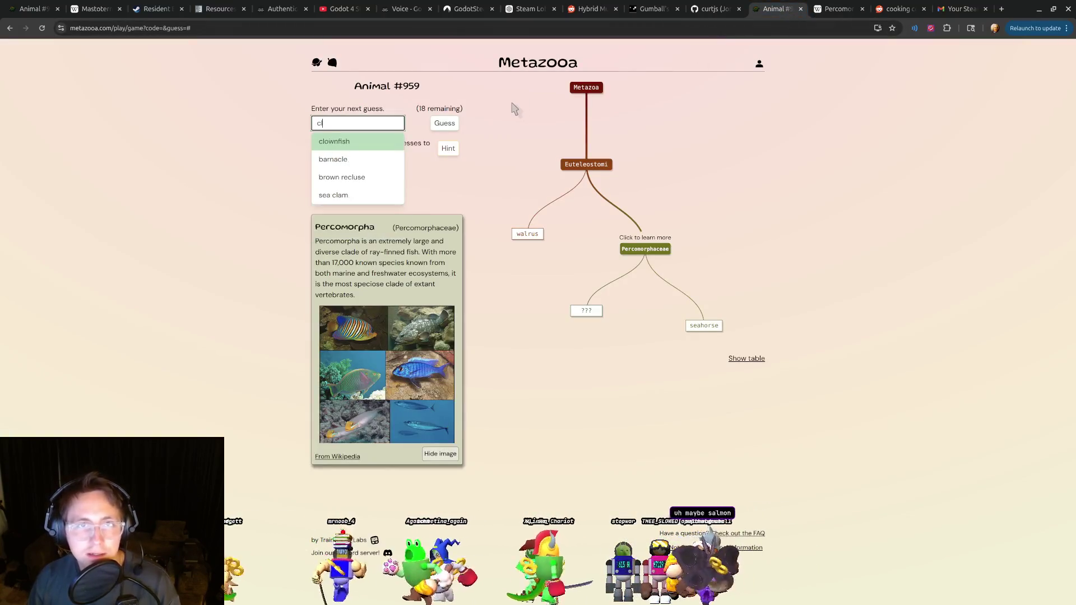
type("ow")
left_click(369, 147)
left_click(433, 129)
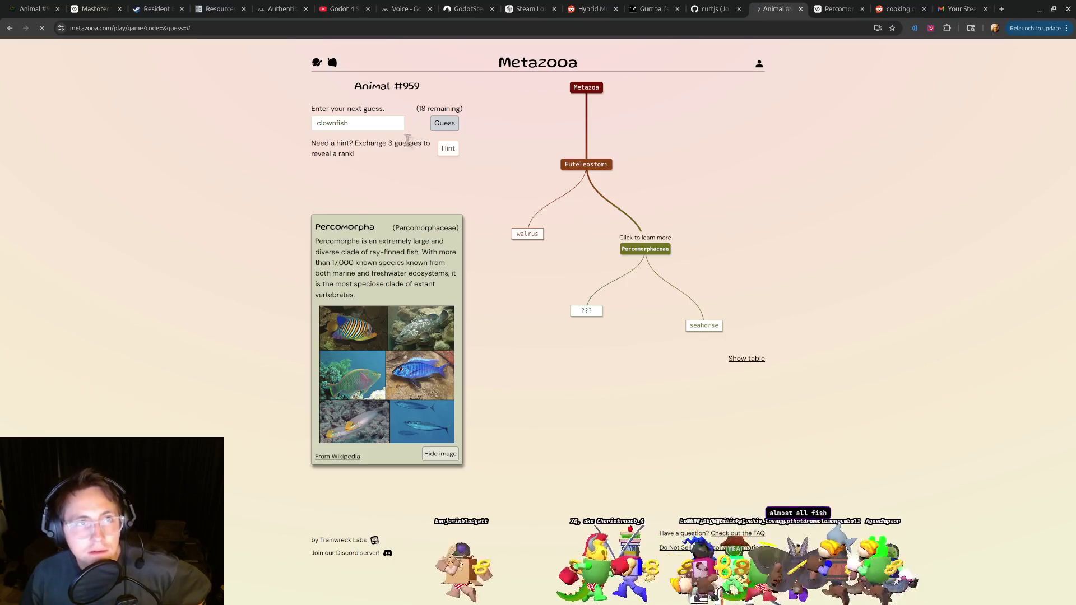
double_click(401, 143)
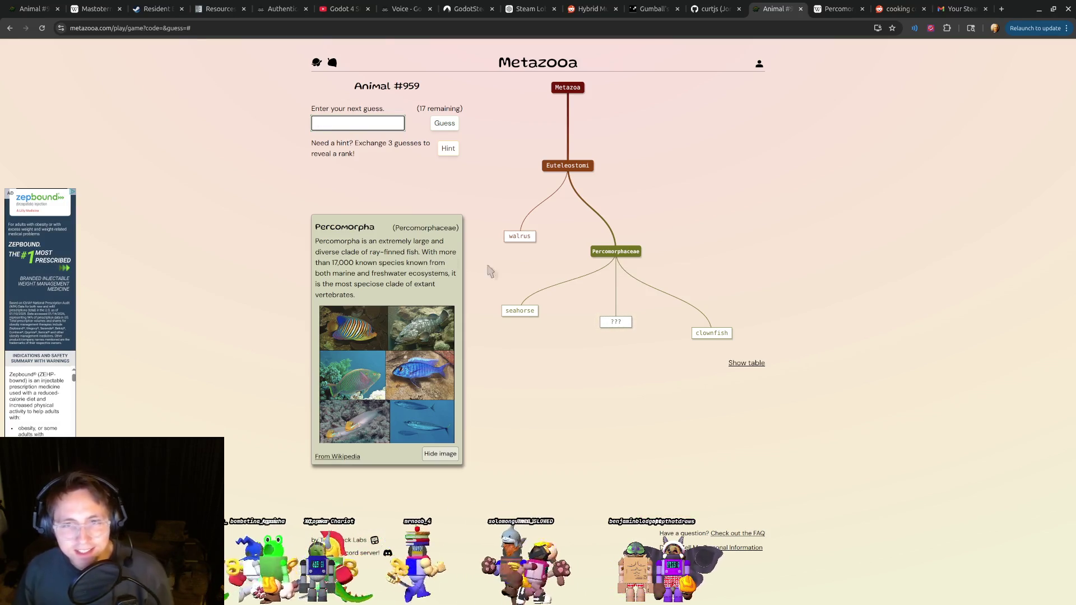
Study the Percomorpha cladogram on Wikipedia for the next candidate.
left_click(842, 9)
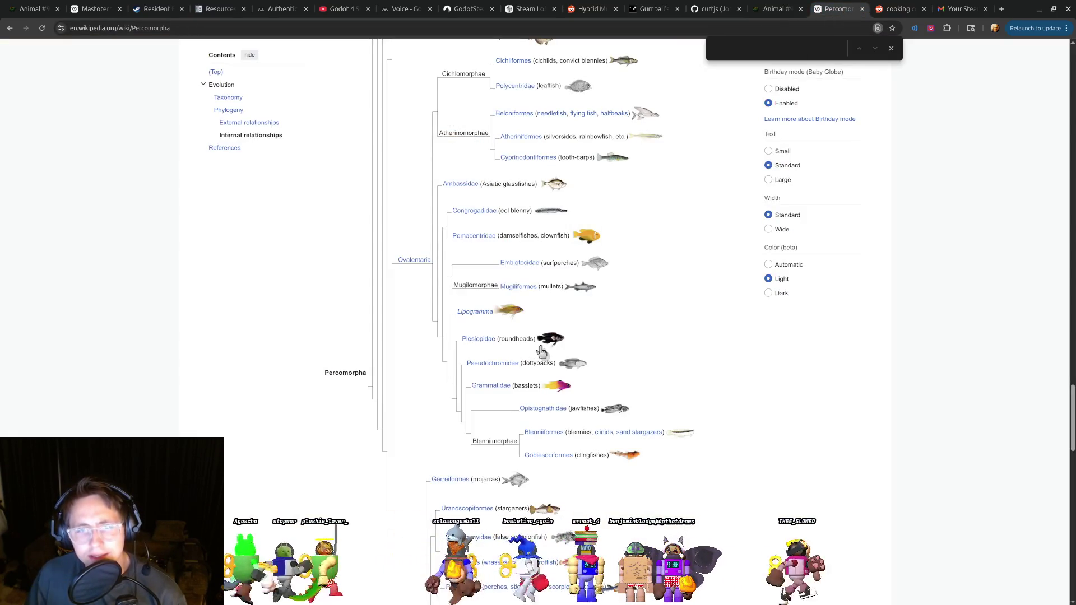
scroll(594, 325, "down", 4)
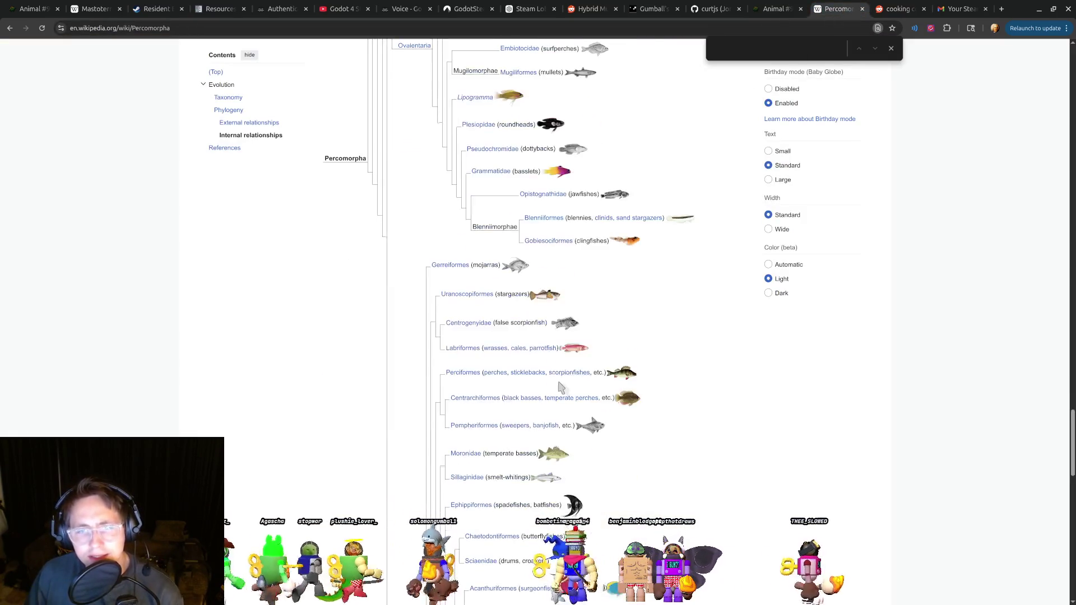
double_click(527, 324)
left_click(517, 297)
double_click(517, 295)
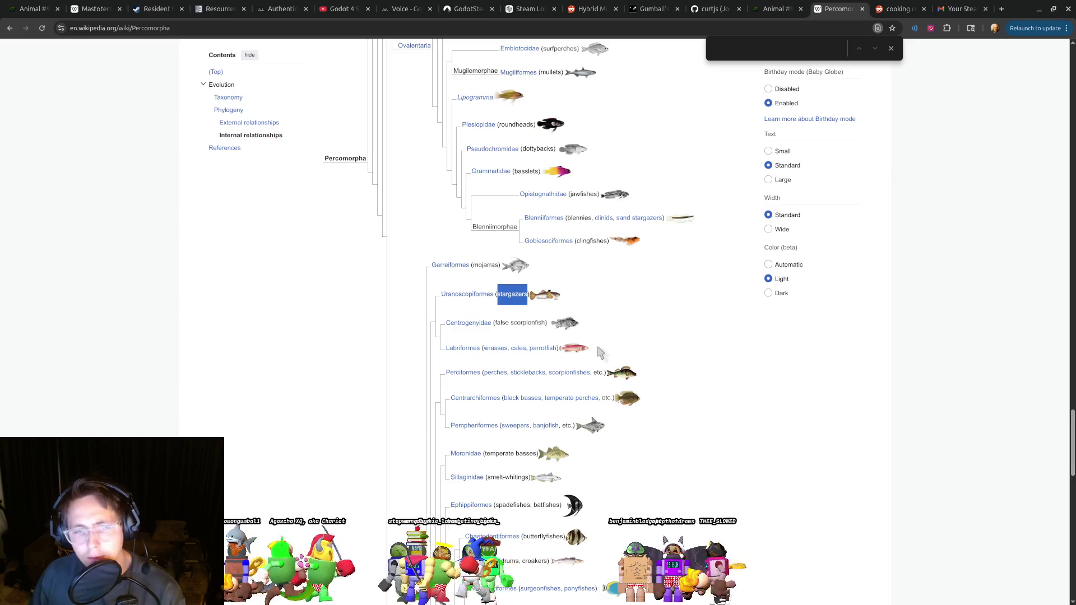
Guess bass, placed under Percomorphaceae with 16 guesses left, then recheck the cladogram.
left_click(781, 11)
type("bass")
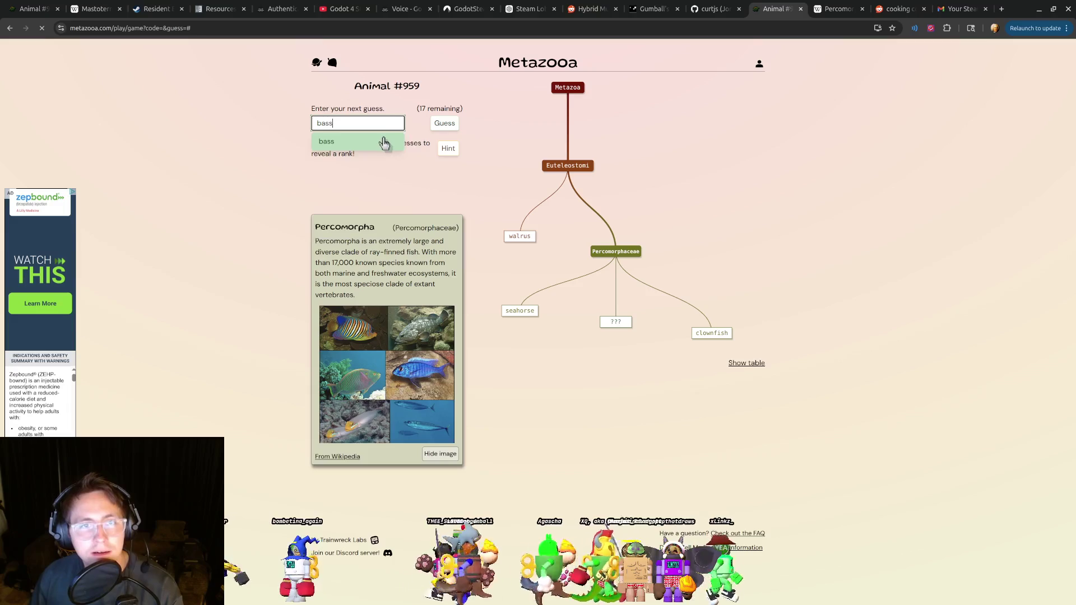
left_click(368, 140)
left_click(445, 126)
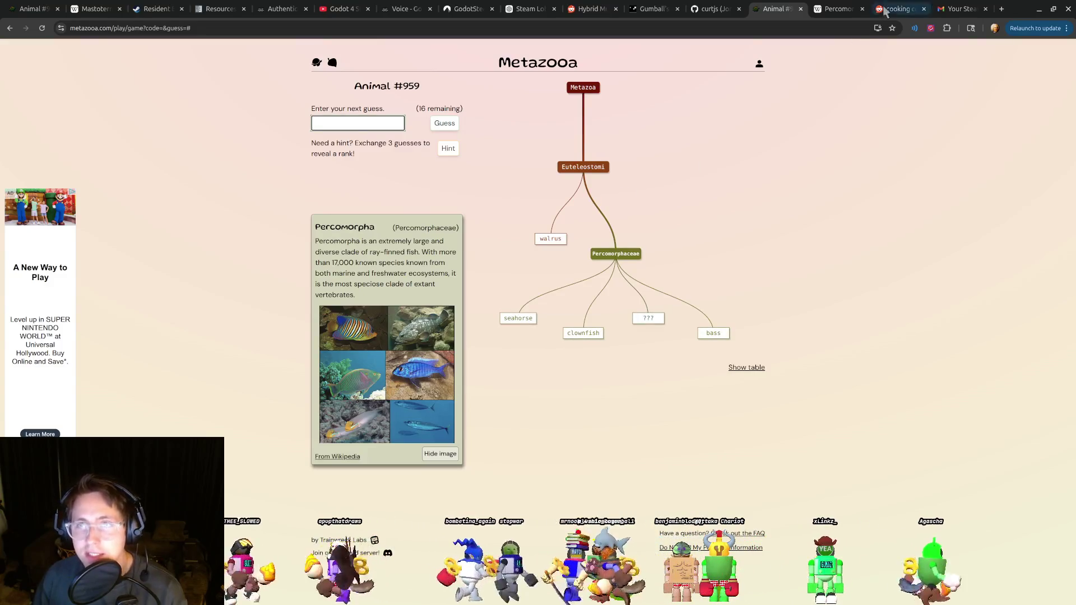
left_click(839, 9)
scroll(566, 238, "down", 10)
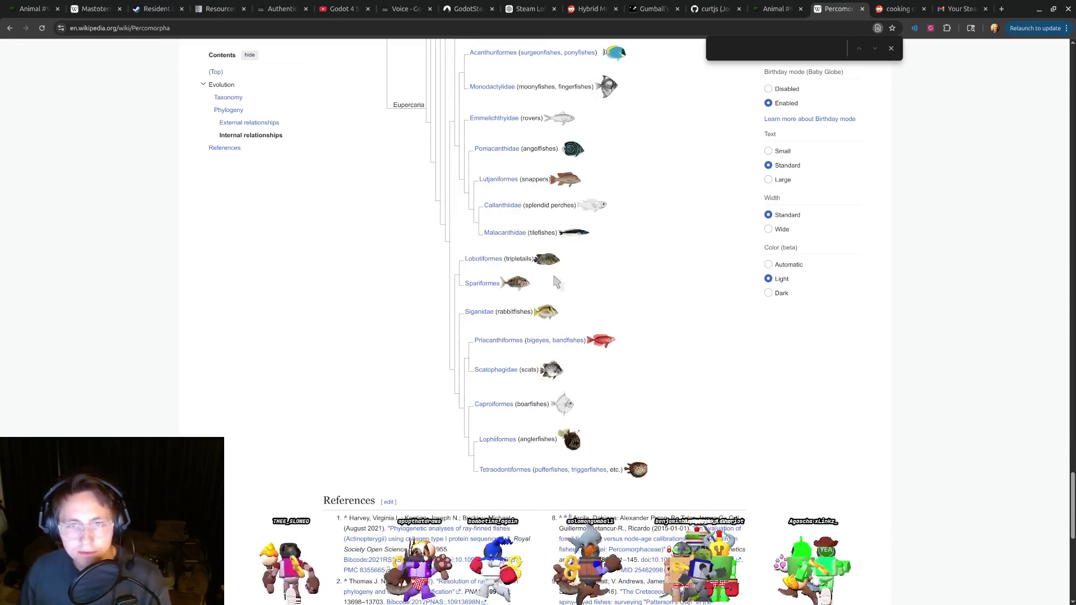
scroll(556, 281, "up", 2)
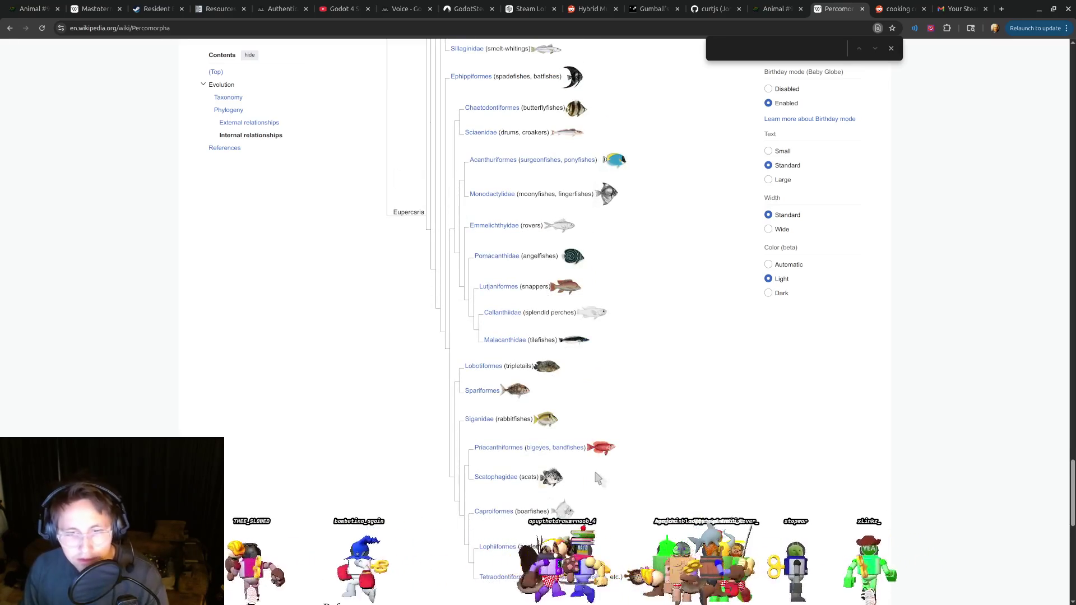
left_click(765, 10)
Enter anglerfish as the next guess for Animal #959.
type("angl")
key("Return")
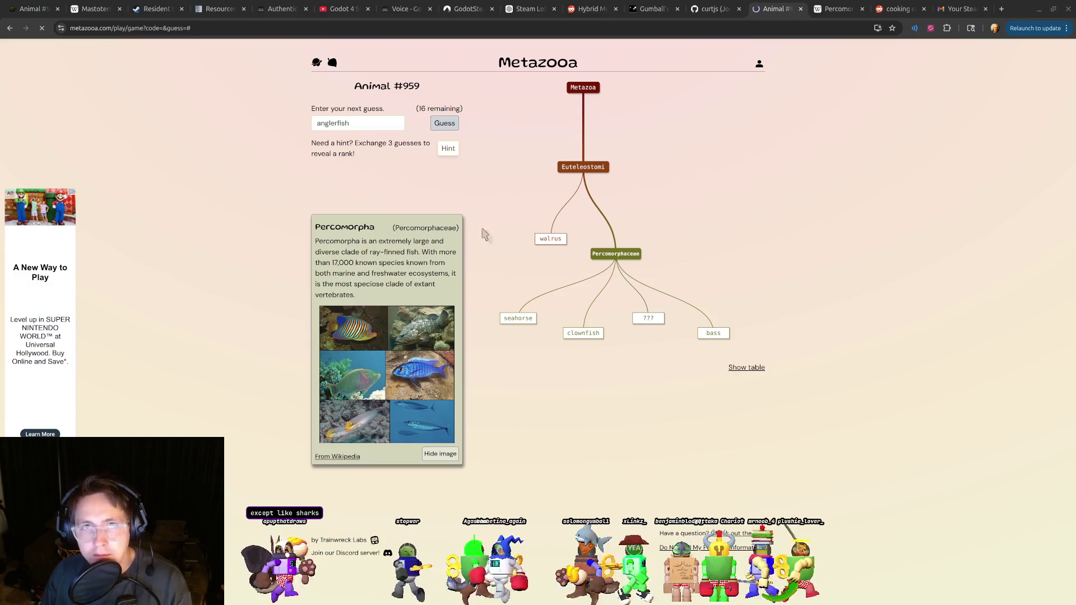
double_click(416, 144)
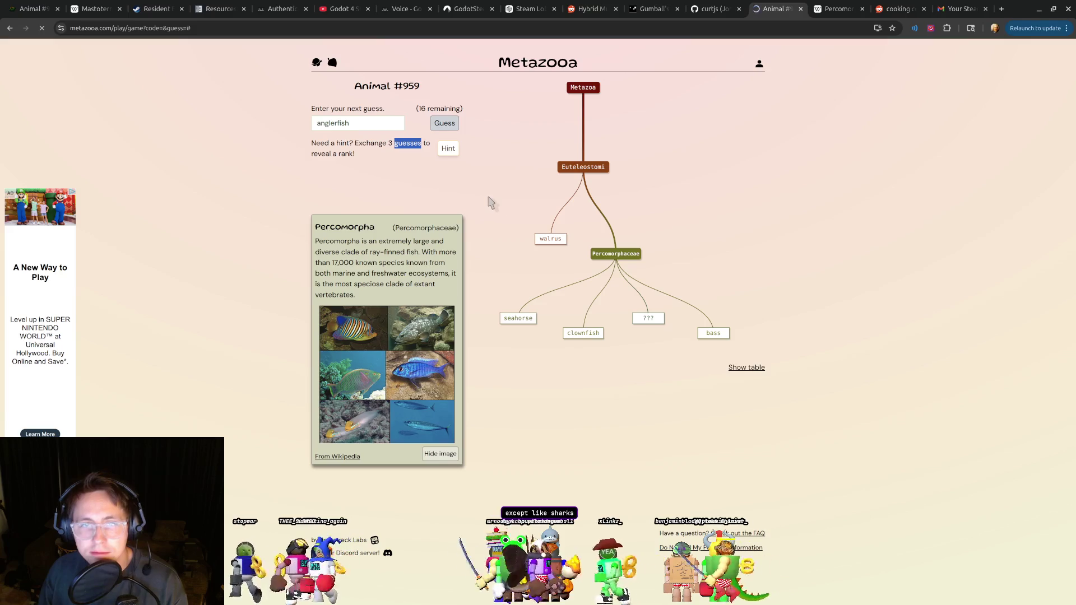
double_click(359, 143)
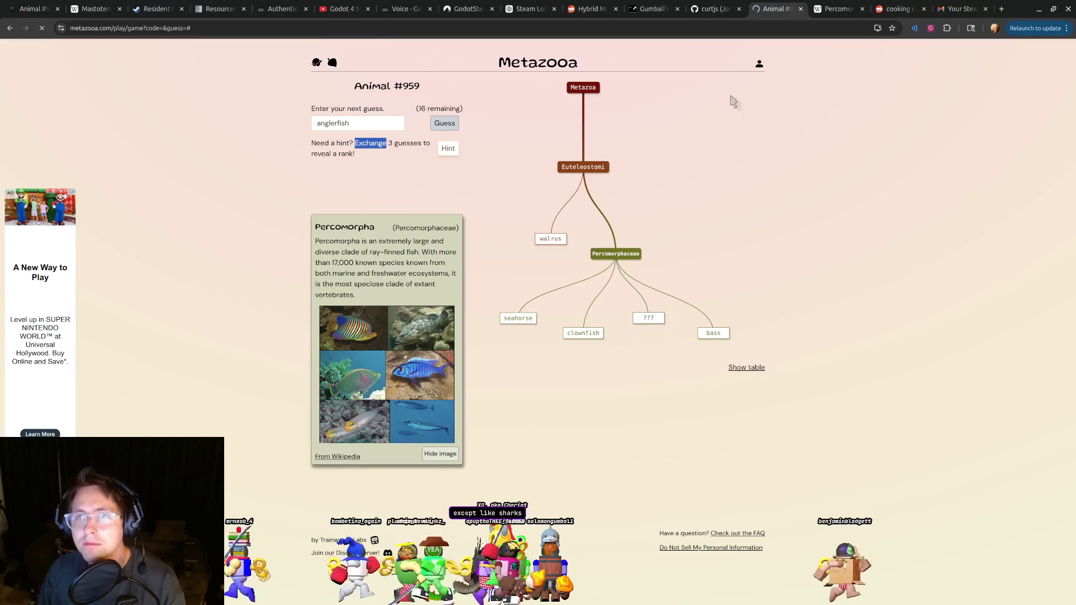
left_click(599, 172)
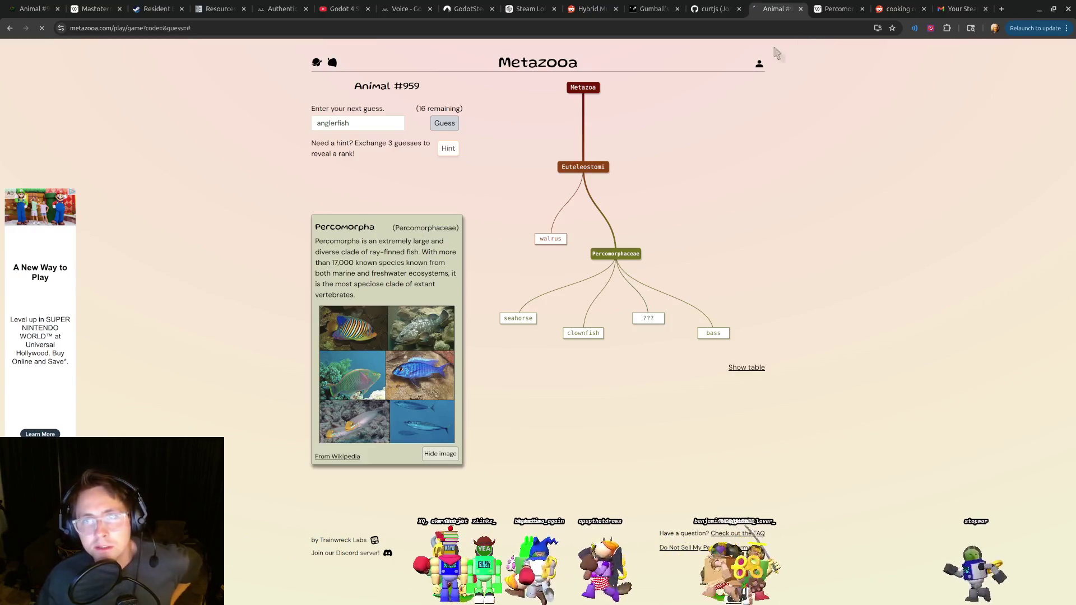
left_click(838, 9)
scroll(585, 335, "up", 5)
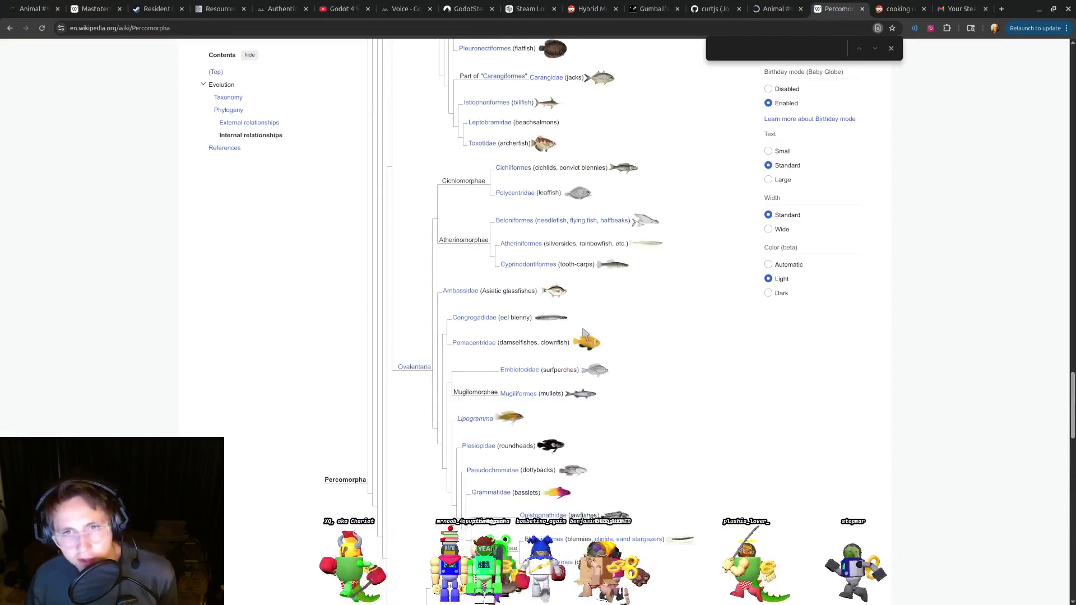
scroll(597, 326, "up", 5)
scroll(595, 325, "up", 3)
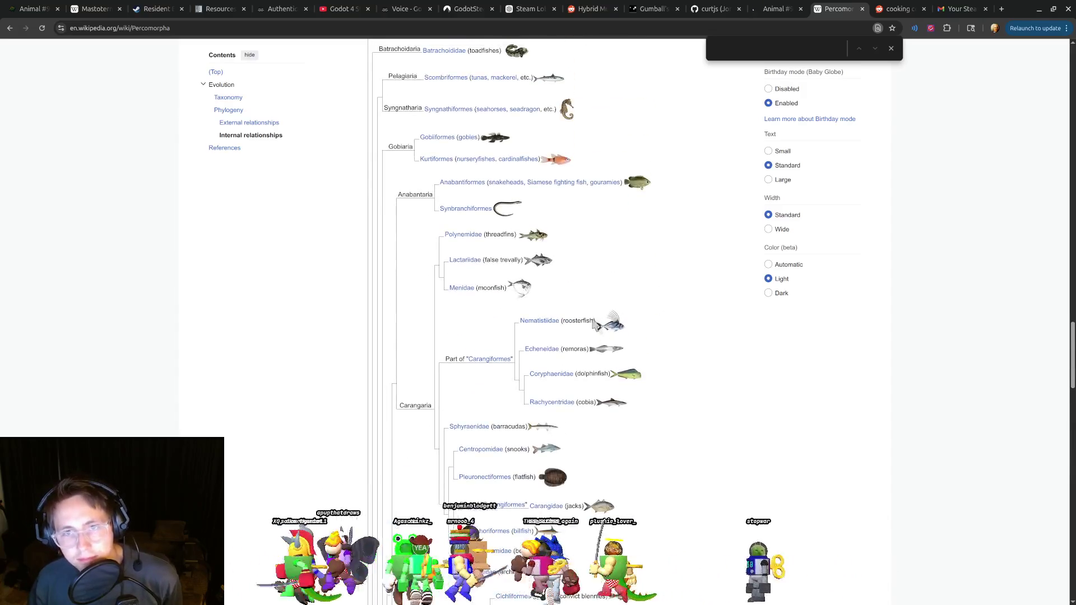
scroll(644, 339, "up", 3)
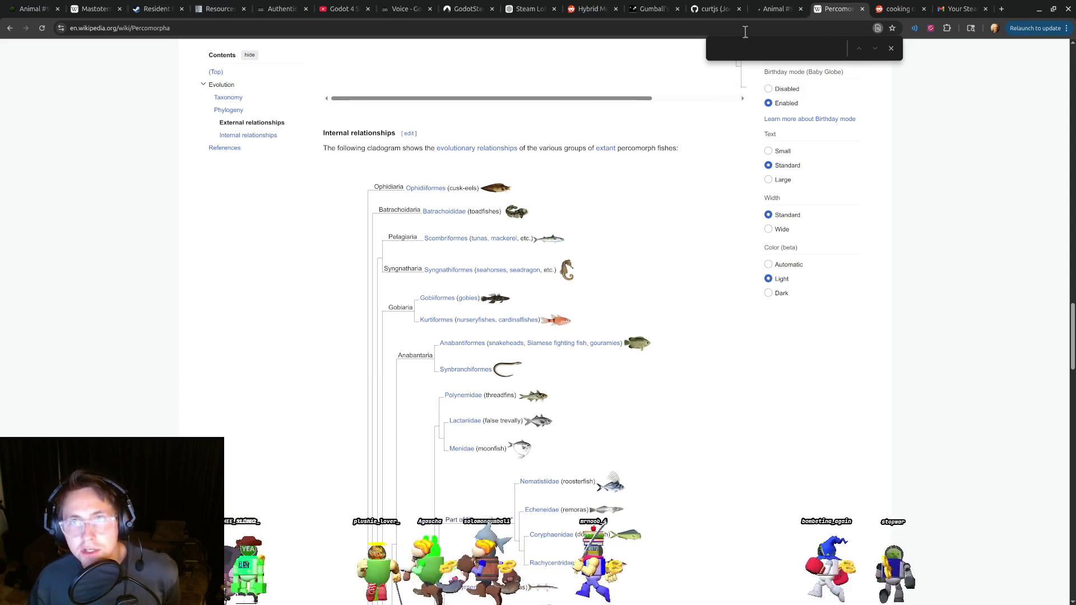
left_click(767, 13)
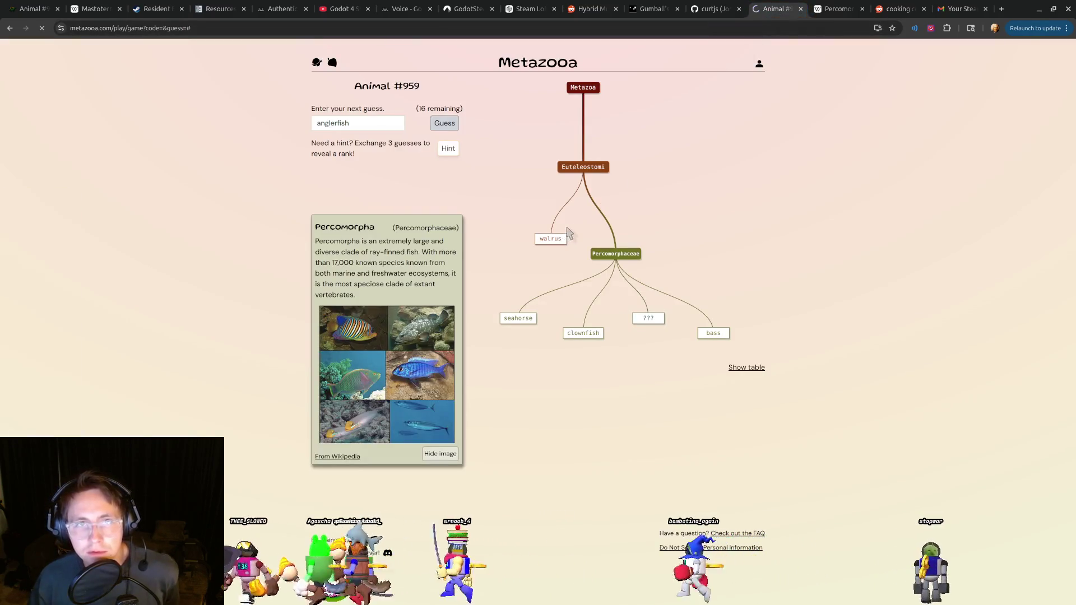
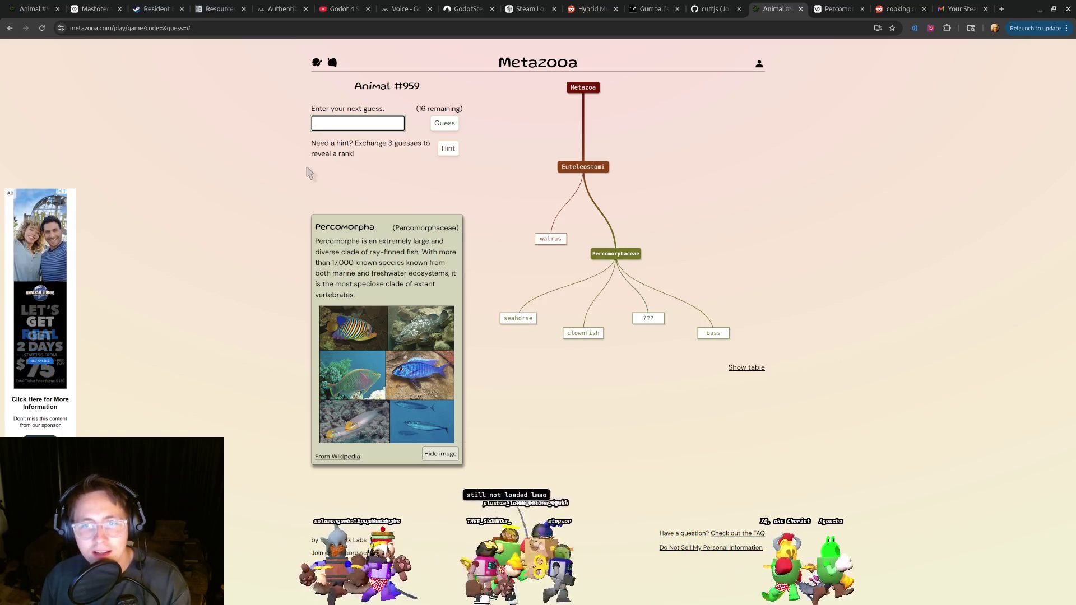
Guess anglerfish in Metazooa, glance at the Percomorpha article, then return to the puzzle.
type("angl")
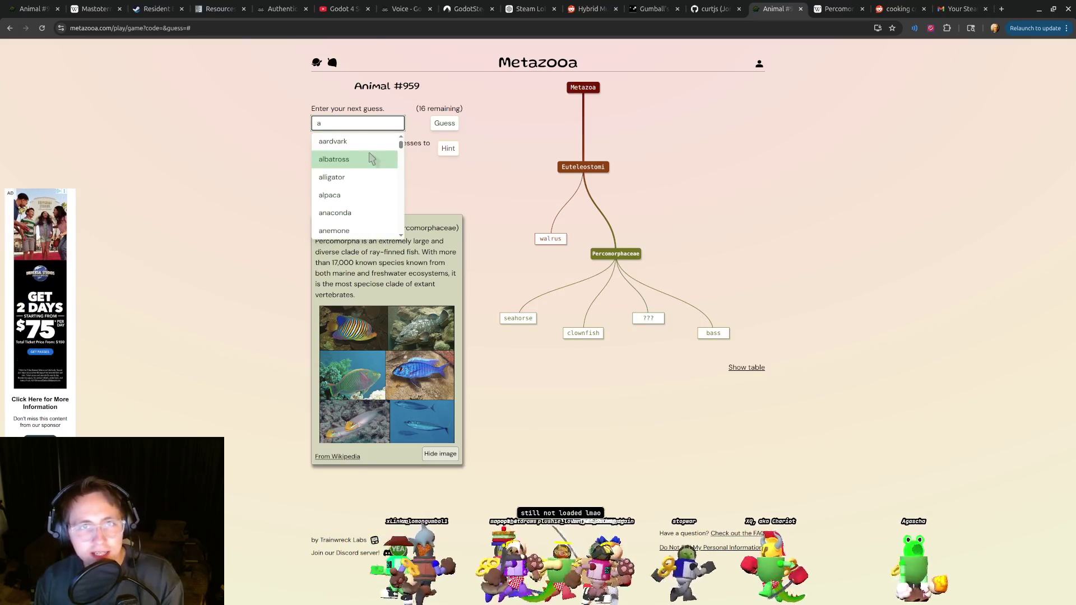
left_click(362, 145)
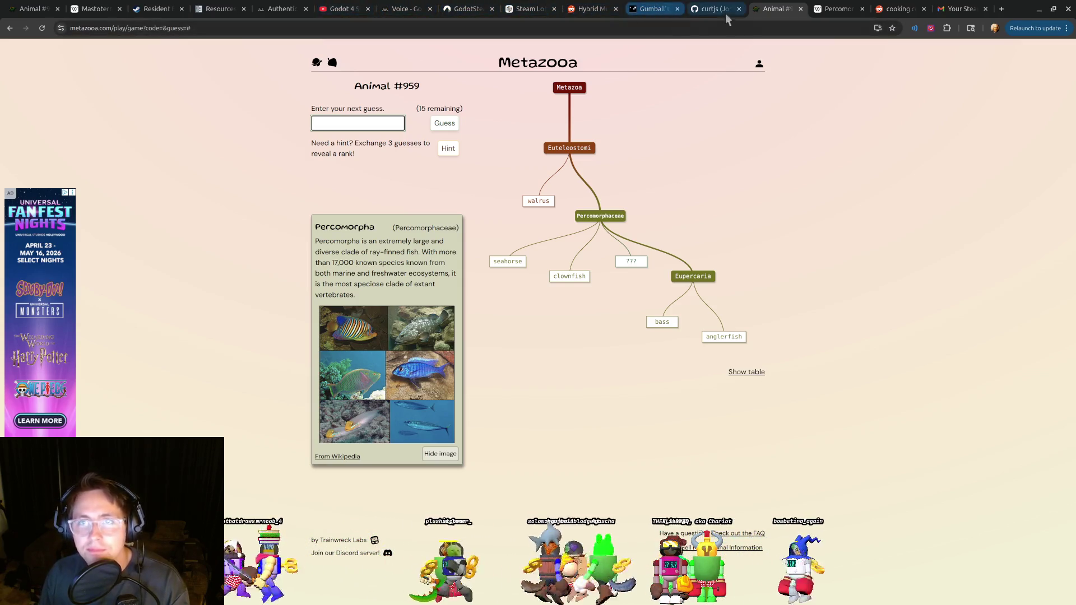
left_click(831, 12)
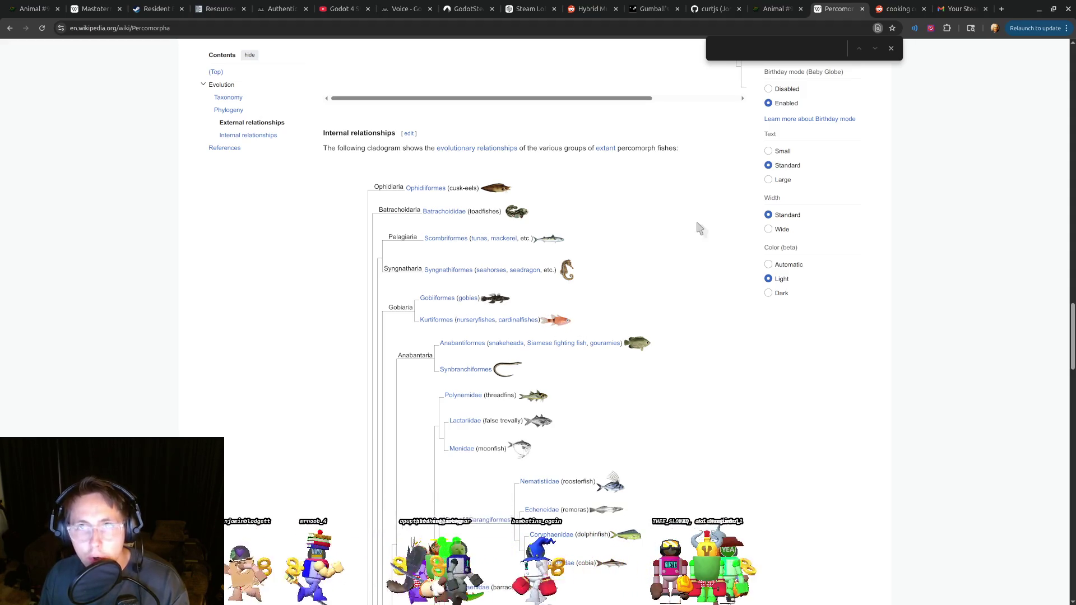
left_click(759, 14)
Clear the unfinished 'giraf' guess and scroll down the Percomorpha cladogram.
type("gi")
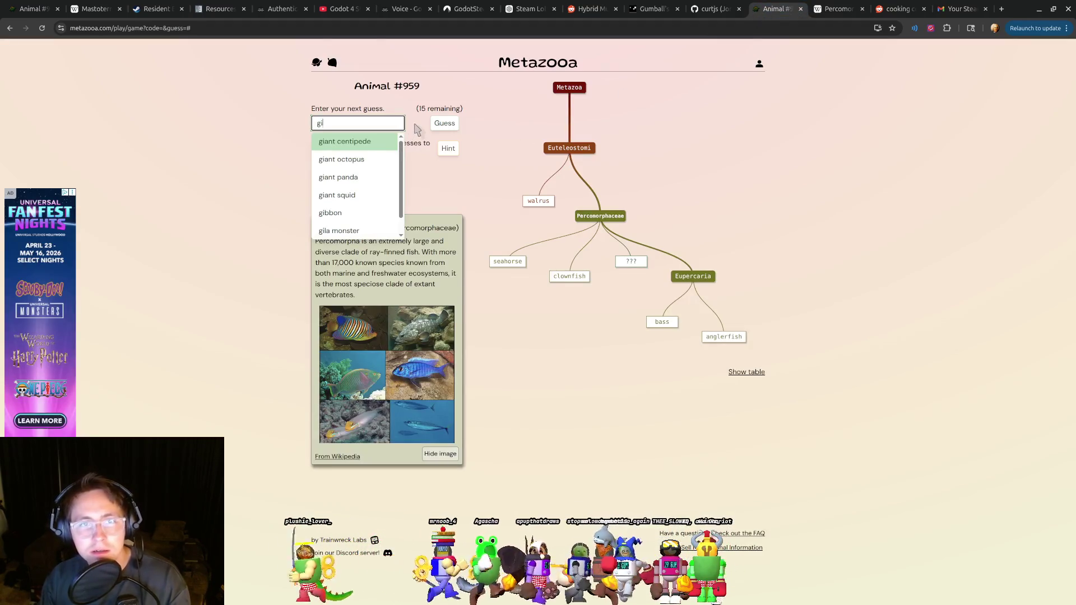
type("raf")
key("BackSpace")
key("BackSpace")
key("BackSpace")
key("ctrl+Tab")
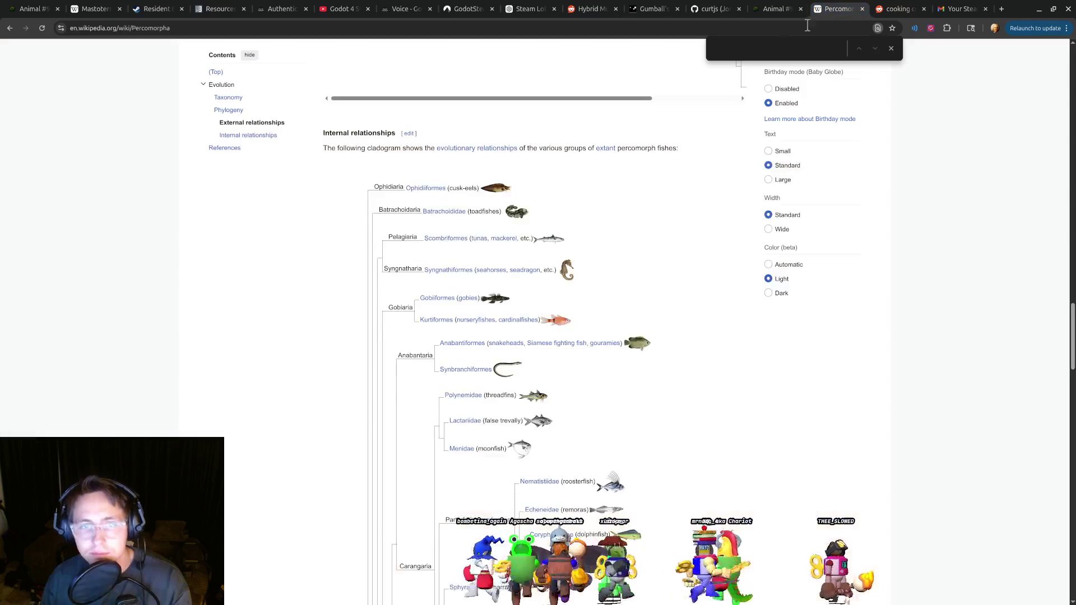
scroll(600, 333, "down", 5)
scroll(600, 333, "down", 8)
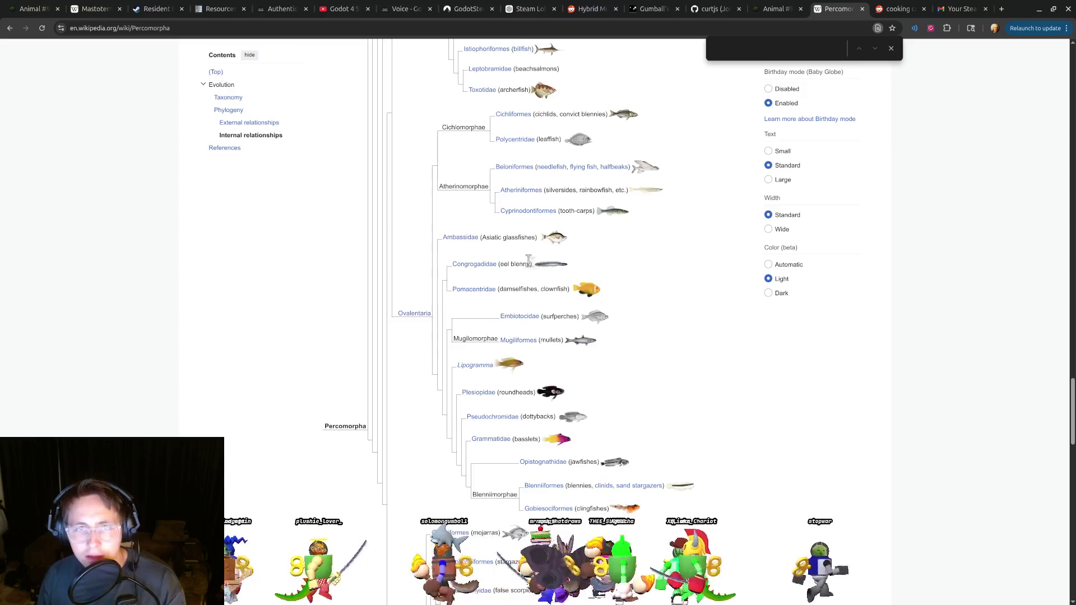
scroll(571, 305, "down", 5)
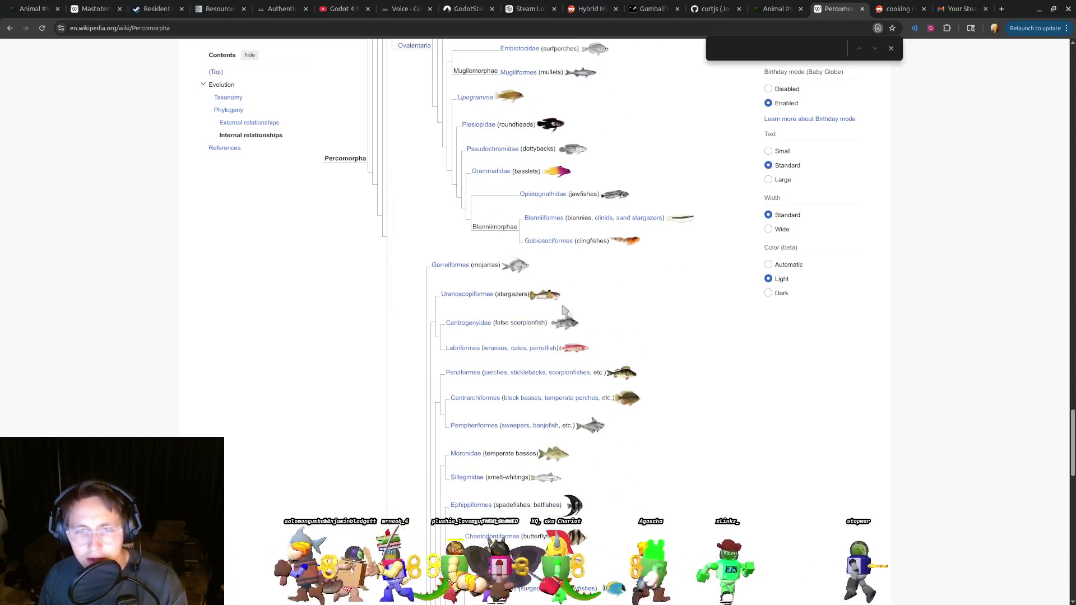
scroll(572, 306, "down", 4)
scroll(549, 322, "down", 3)
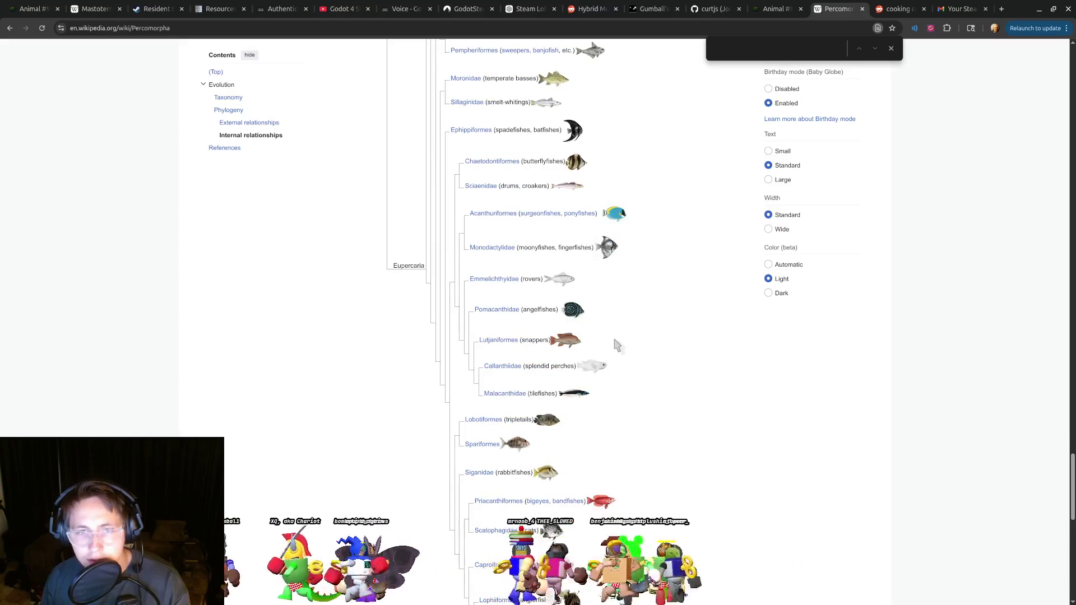
Recheck the cladogram, selecting 'roundheads' in the Plesiopidae row, then return to Metazooa.
left_click(778, 17)
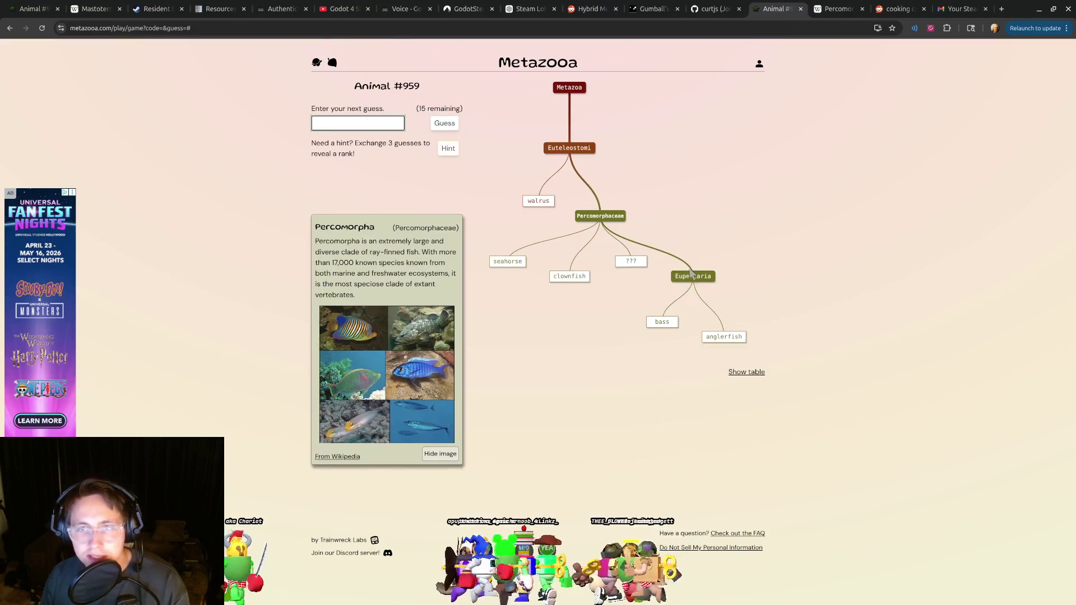
left_click(824, 15)
scroll(638, 293, "up", 5)
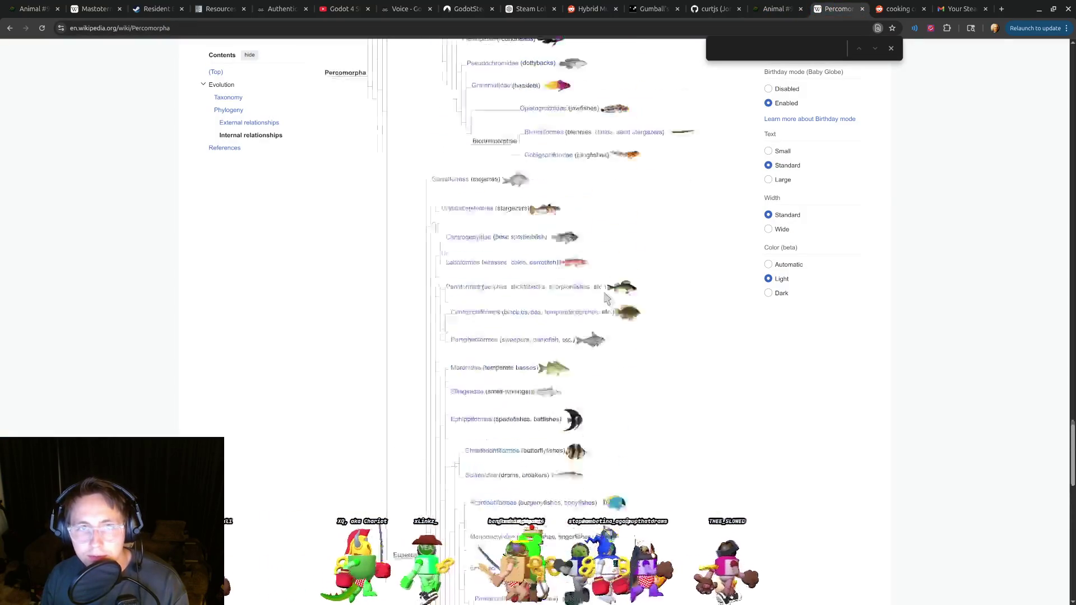
scroll(437, 340, "up", 3)
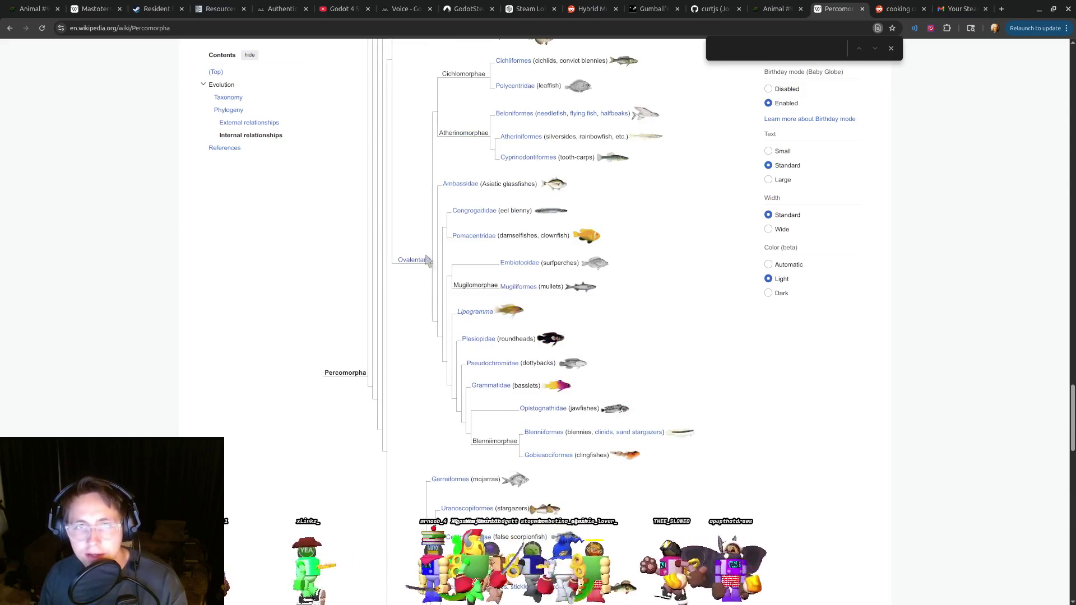
scroll(480, 236, "up", 4)
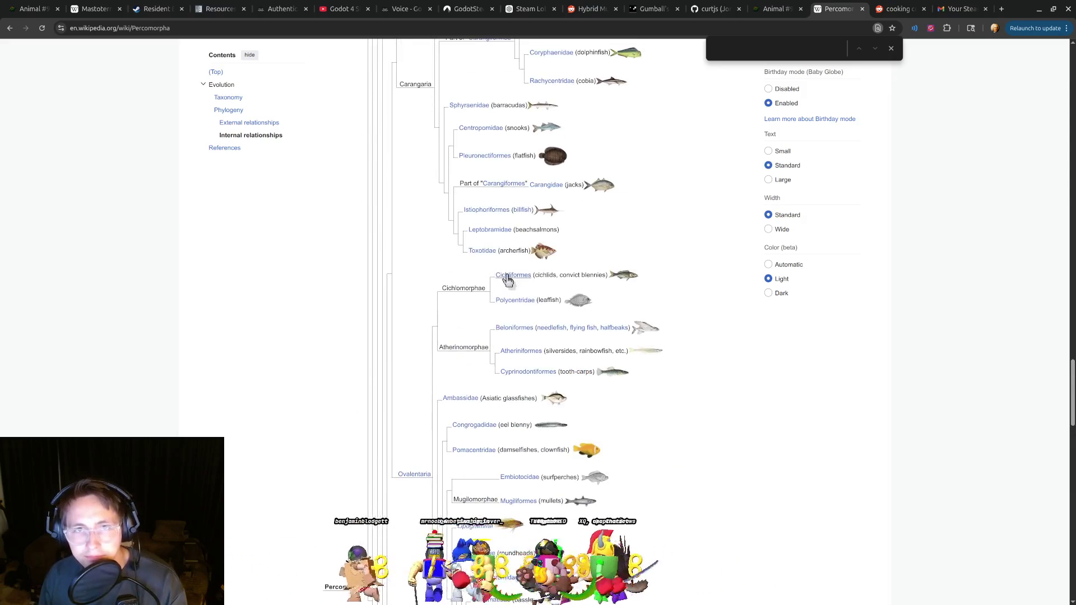
scroll(537, 354, "down", 2)
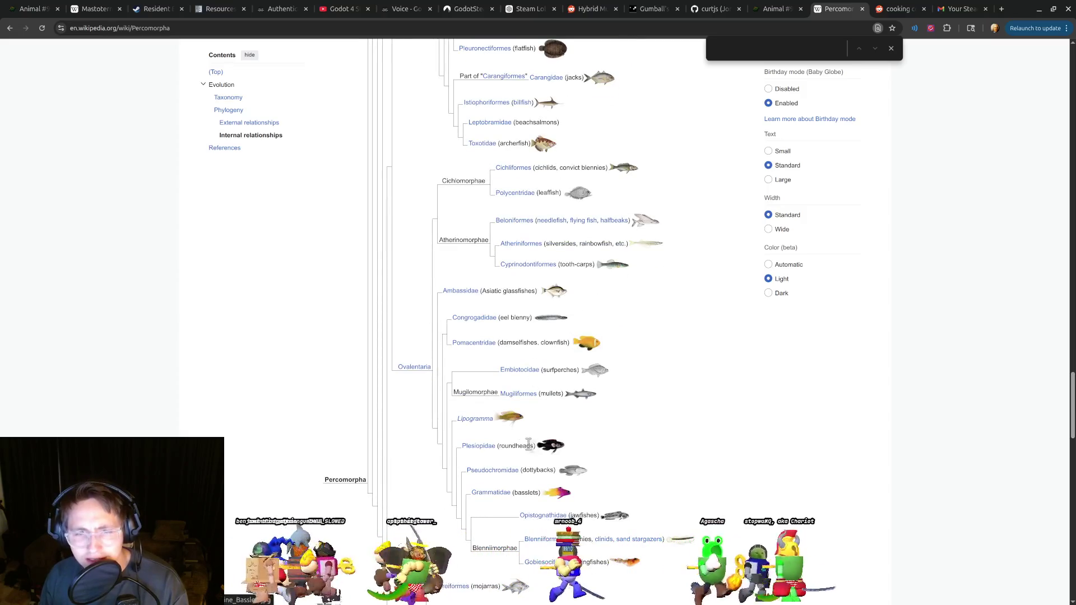
double_click(523, 446)
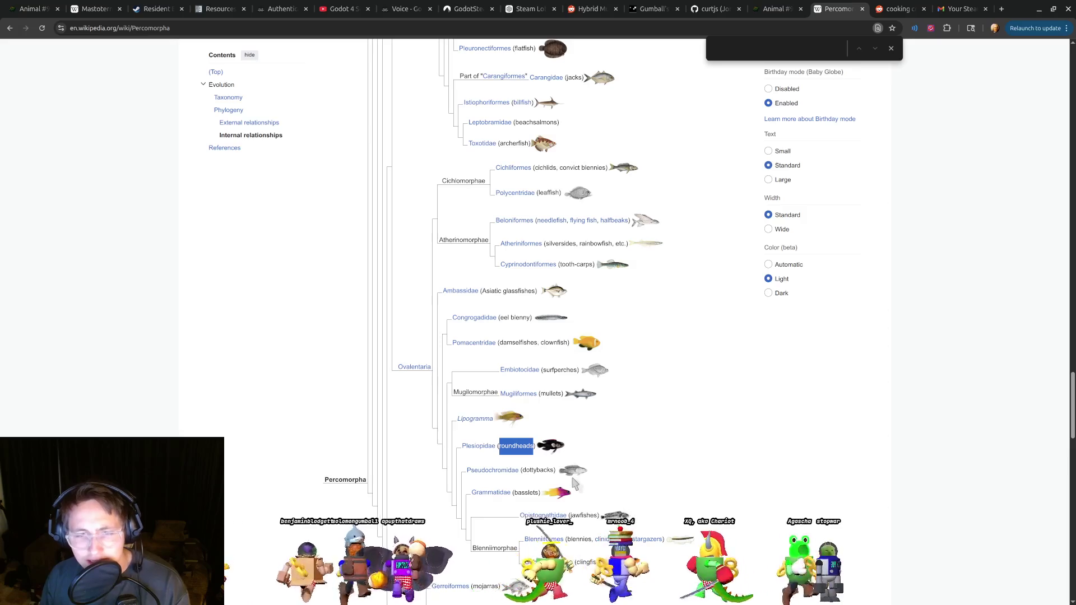
scroll(584, 501, "up", 5)
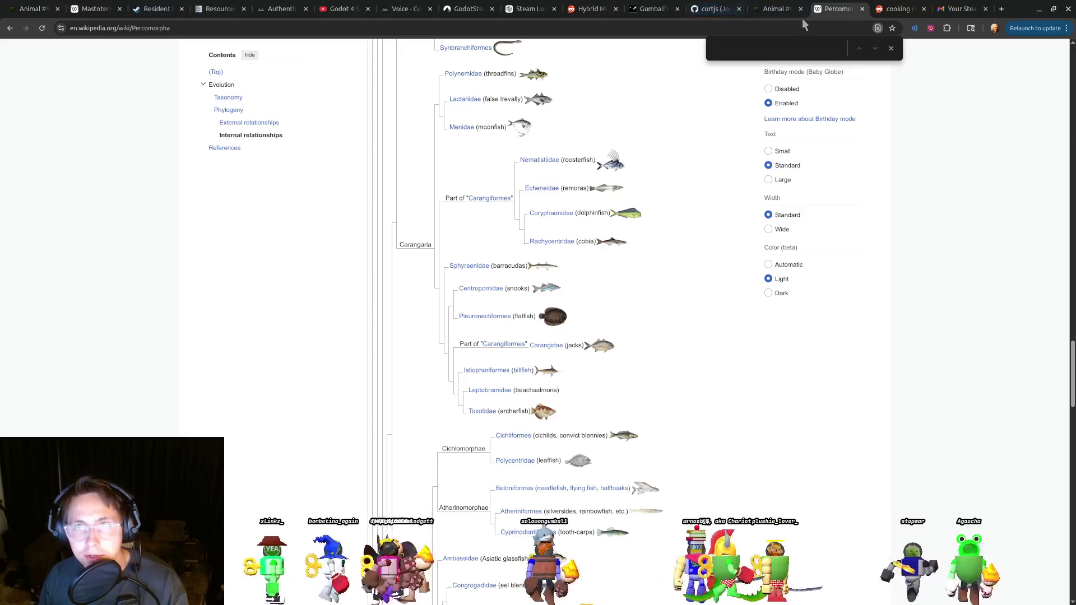
left_click(779, 8)
Guess barracuda to win Animal #959 with 14 guesses left, then return to Percomorpha.
type("barra")
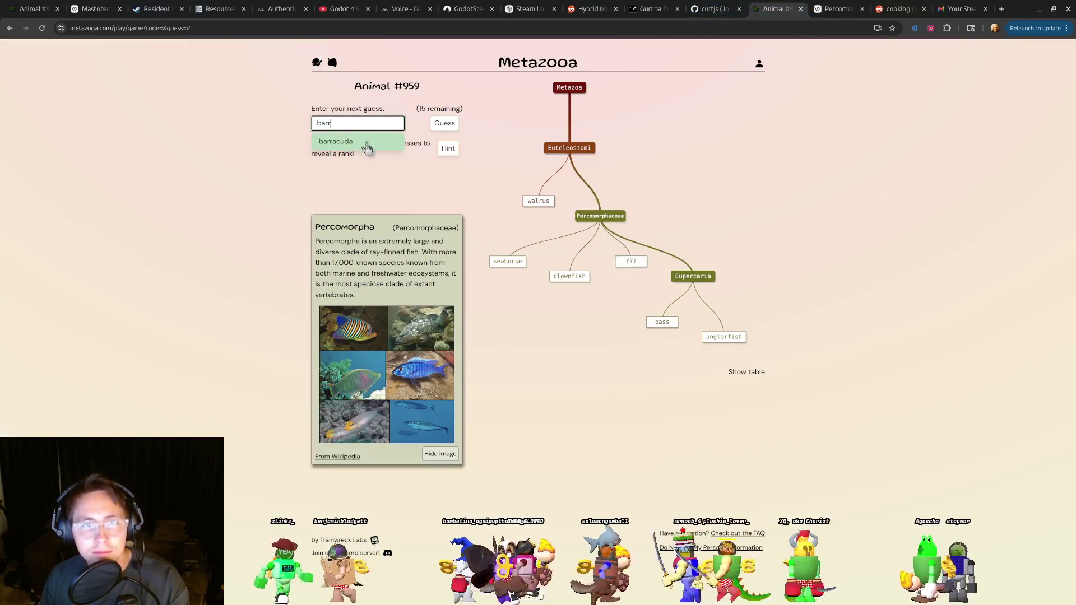
left_click(392, 139)
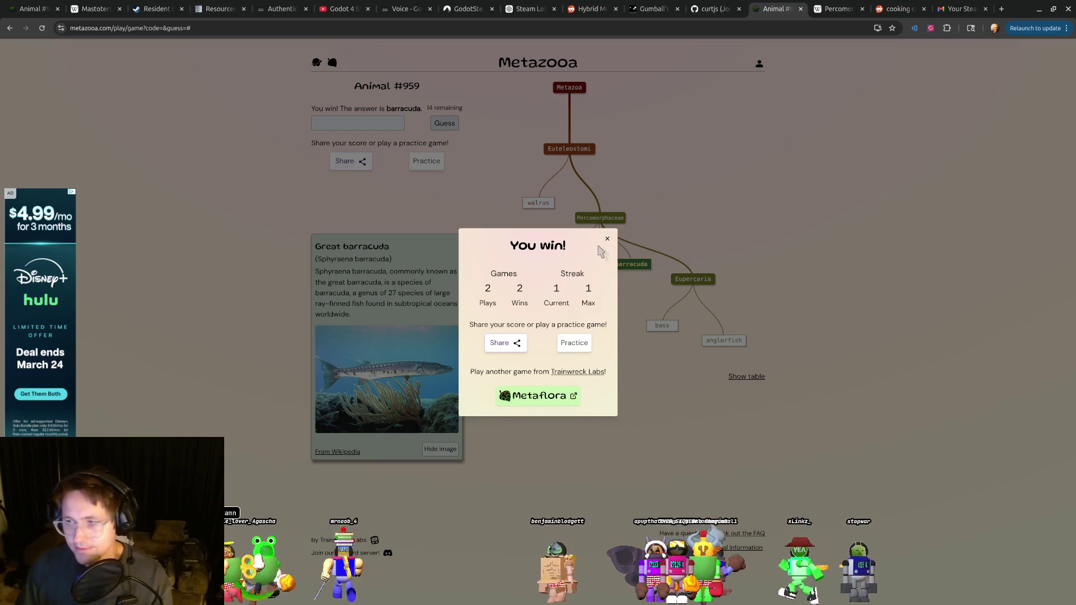
left_click(609, 241)
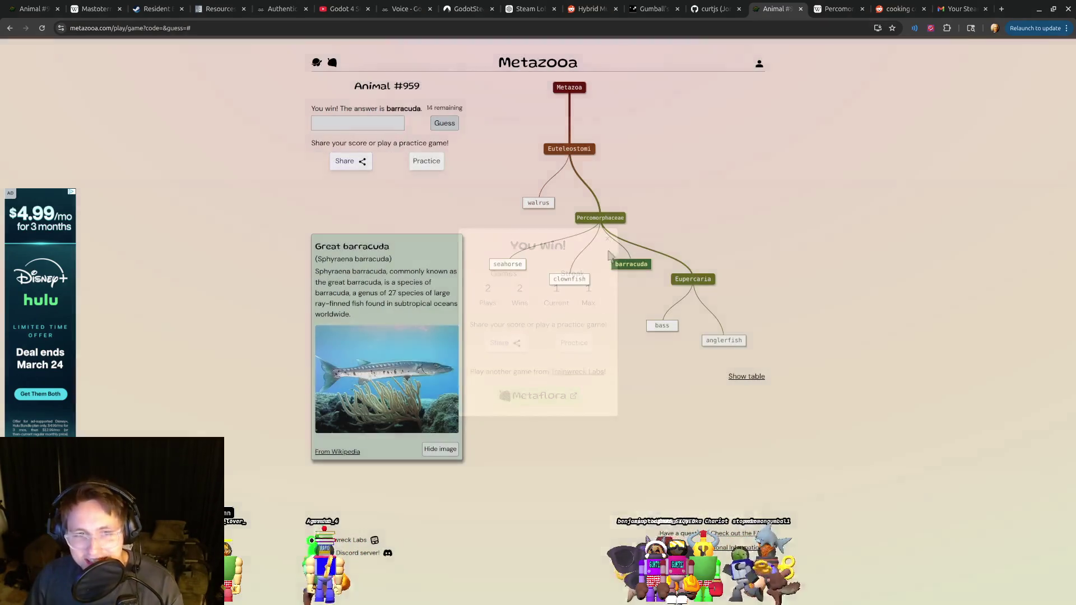
left_click(828, 11)
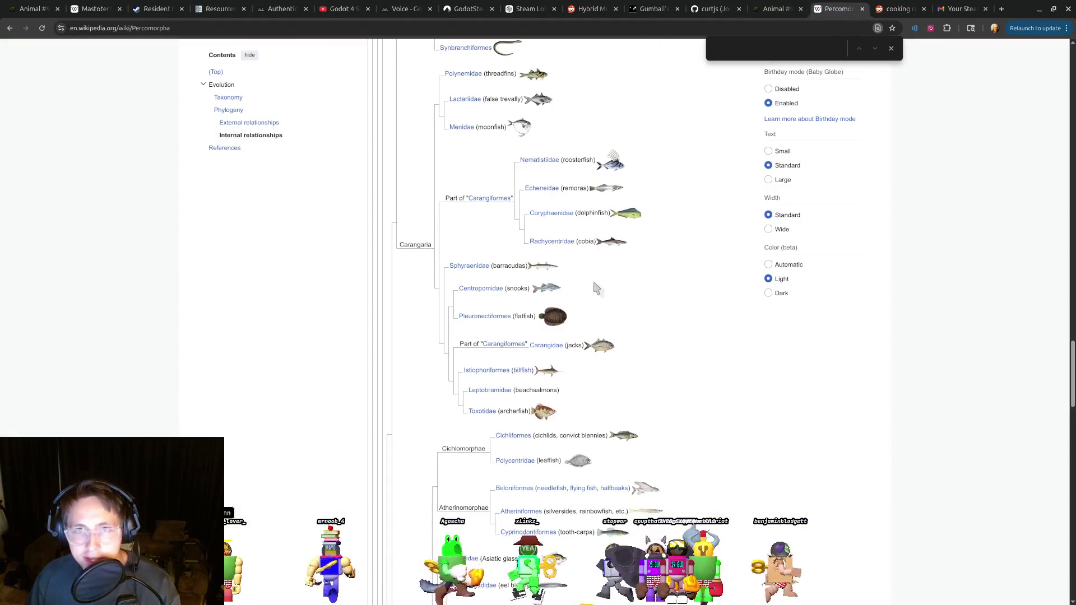
Scroll through the Percomorpha phylogeny tree, then close the article's tab.
scroll(583, 335, "up", 3)
scroll(493, 218, "down", 2)
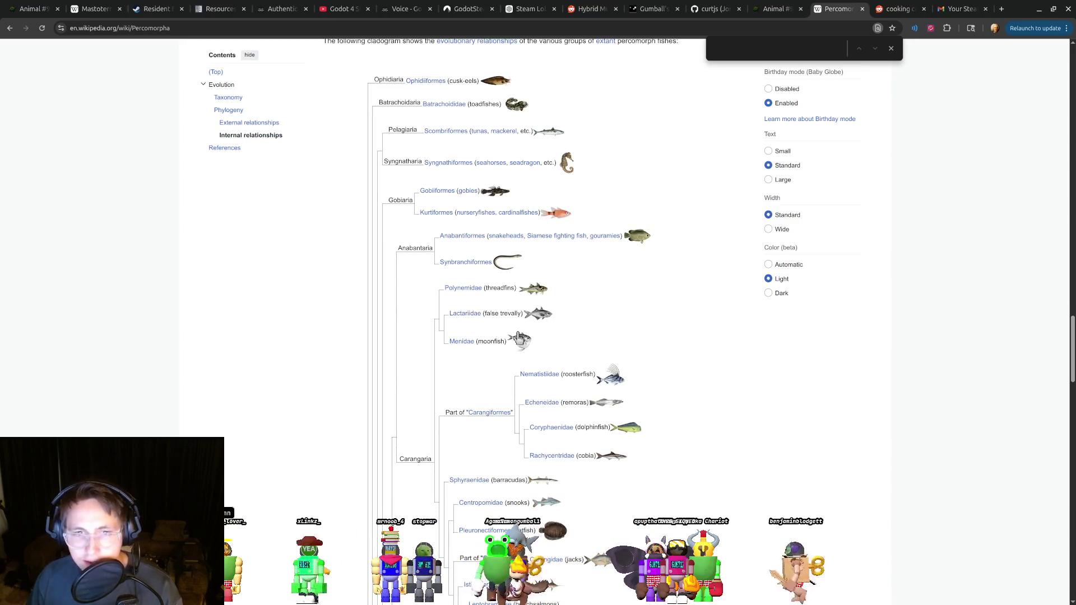
scroll(583, 207, "down", 5)
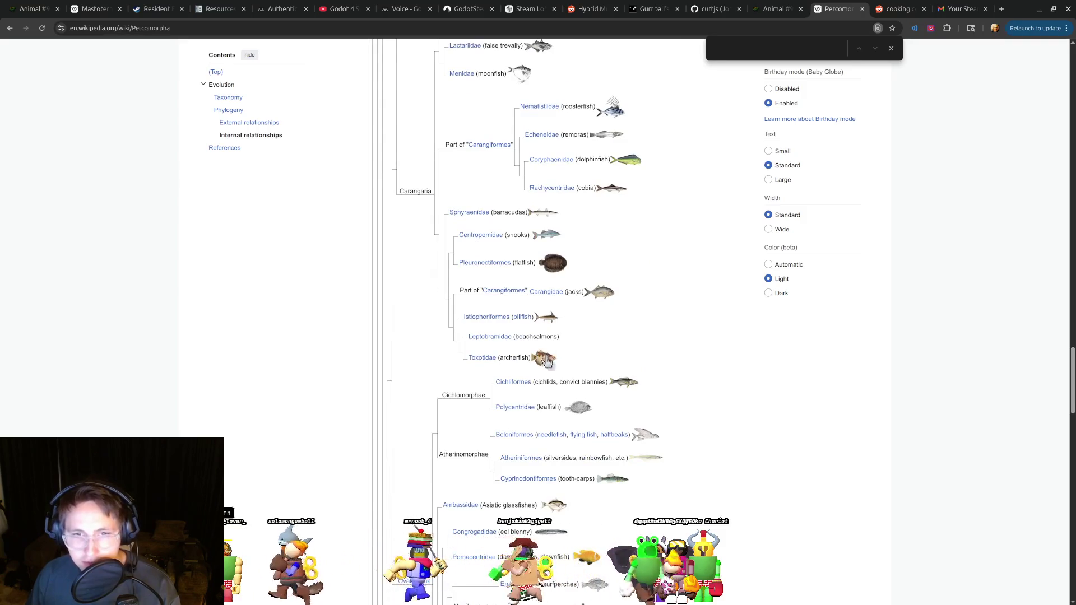
scroll(546, 361, "down", 2)
scroll(558, 264, "down", 3)
scroll(562, 308, "down", 2)
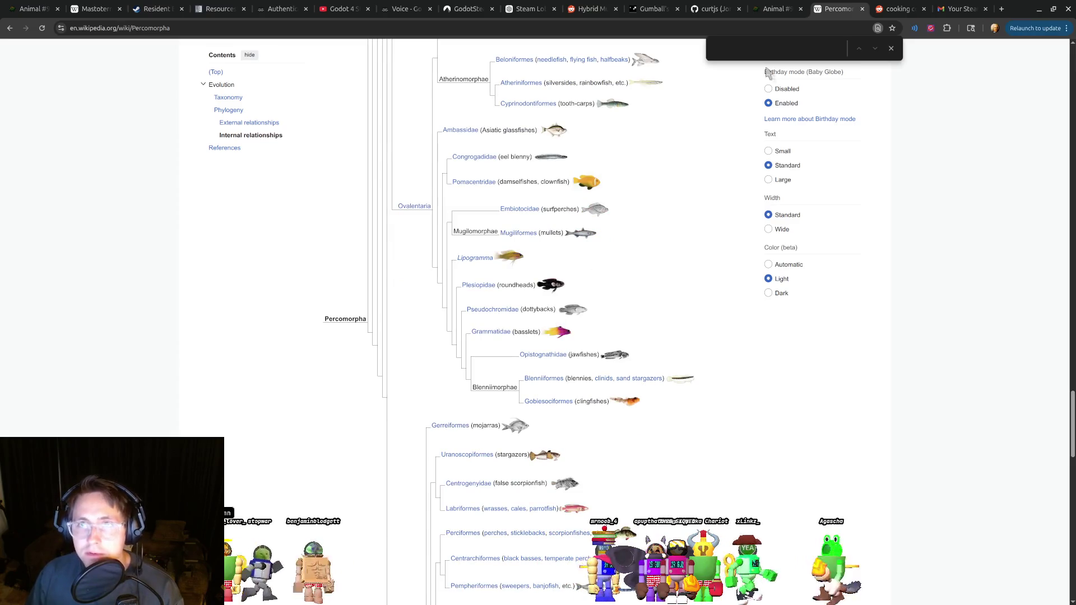
left_click(864, 10)
key("alt+Tab")
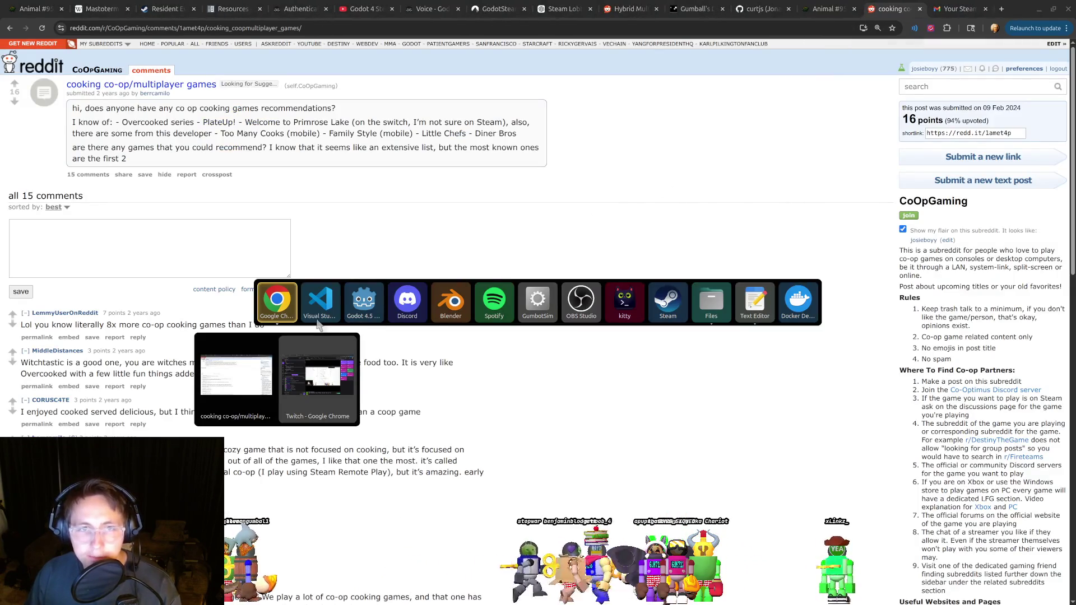
Cycle through open apps, briefly passing GumbotSim, until VS Code with player_controller.gd is in front.
left_click(538, 307)
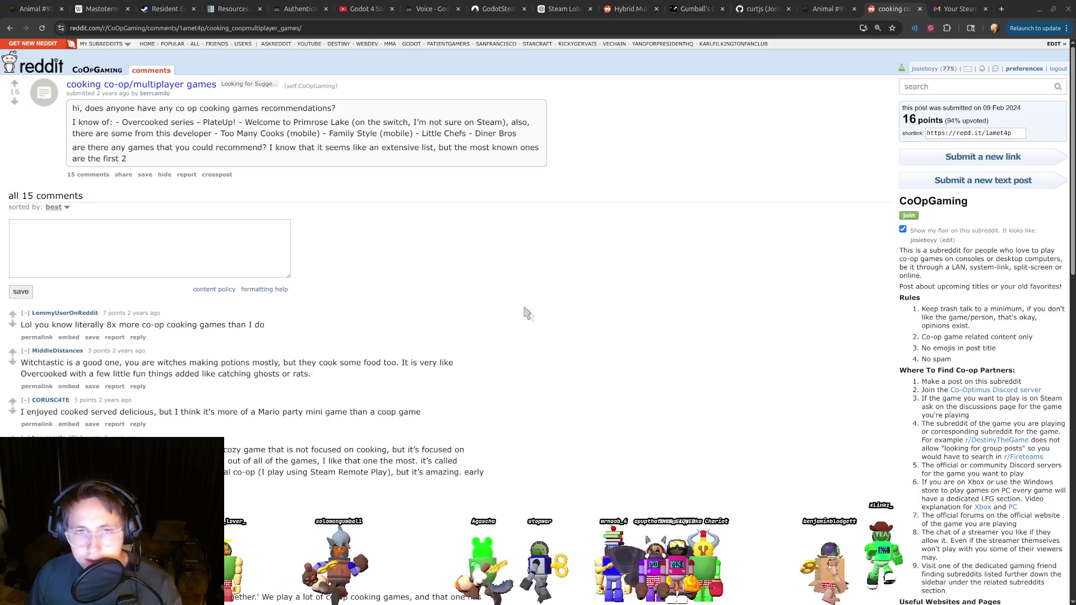
key("alt+Tab")
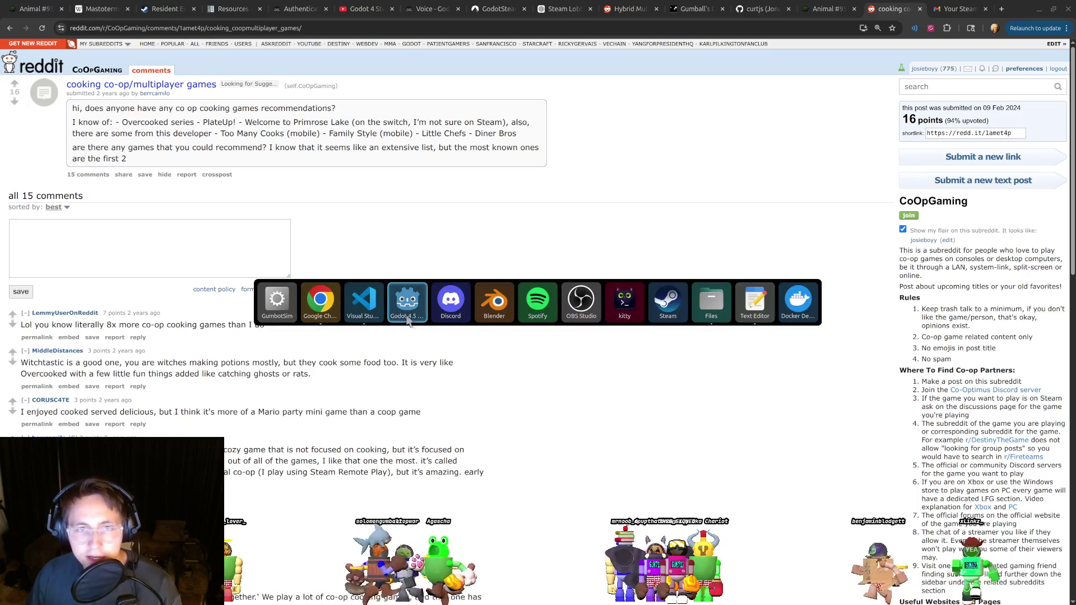
key("Escape")
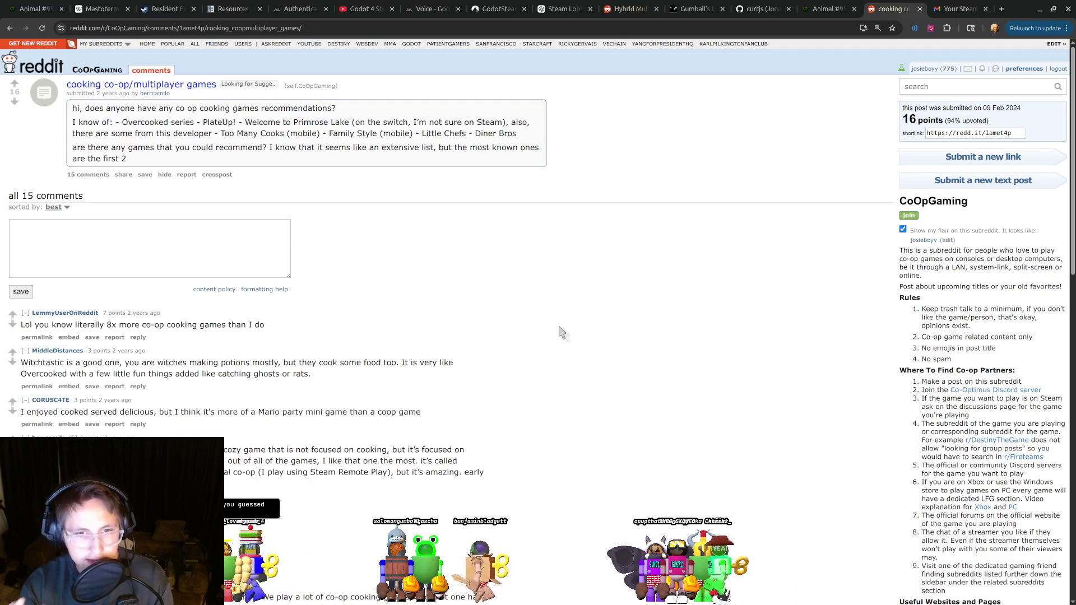
key("alt+Tab")
key("alt+Tab")
key("alt+Tab")
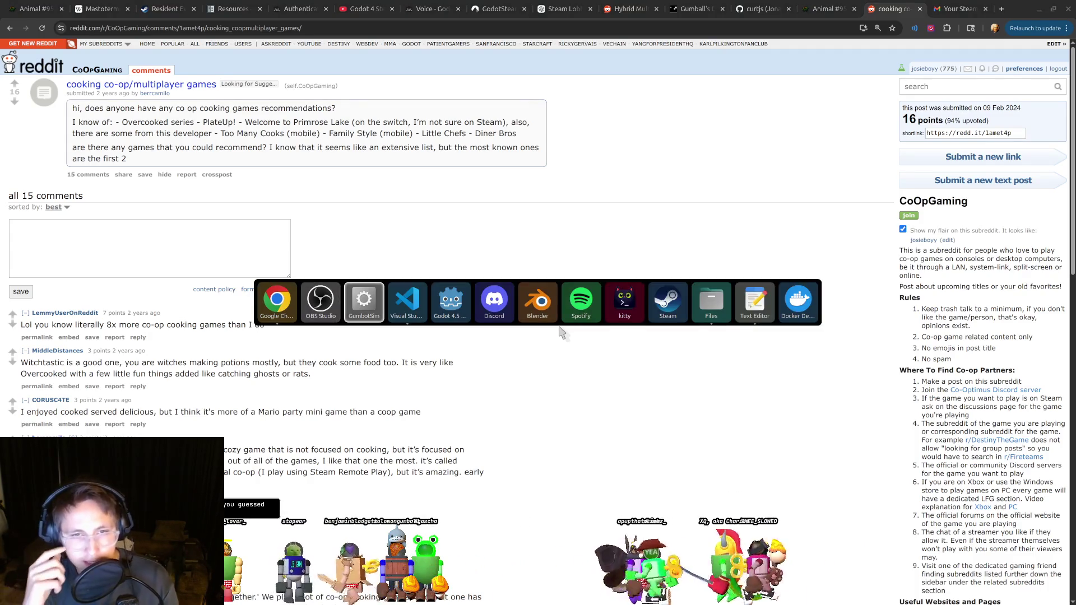
key("alt+Tab")
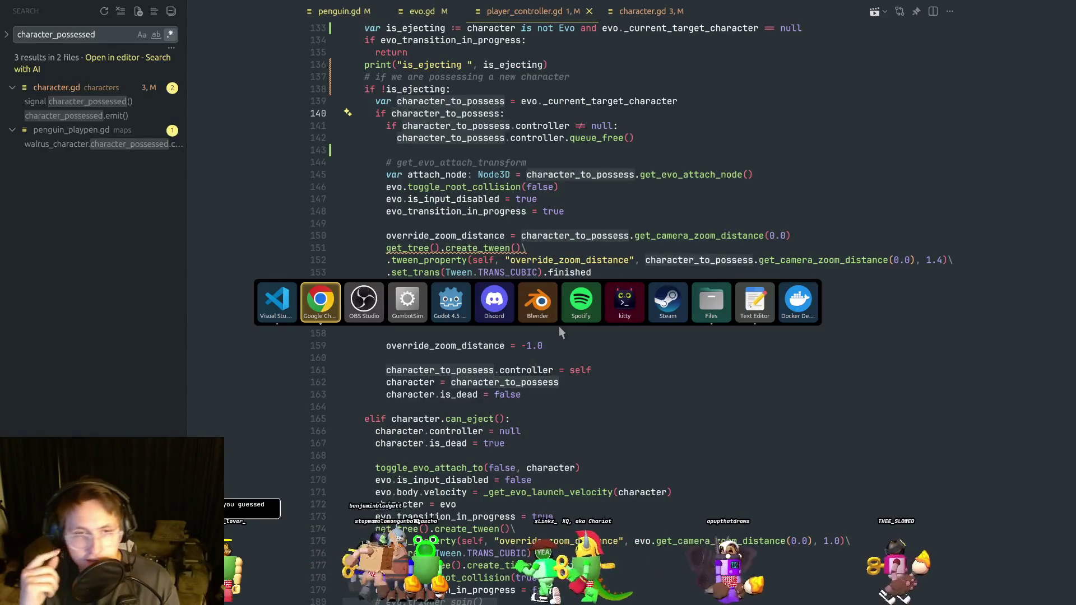
left_click(495, 300)
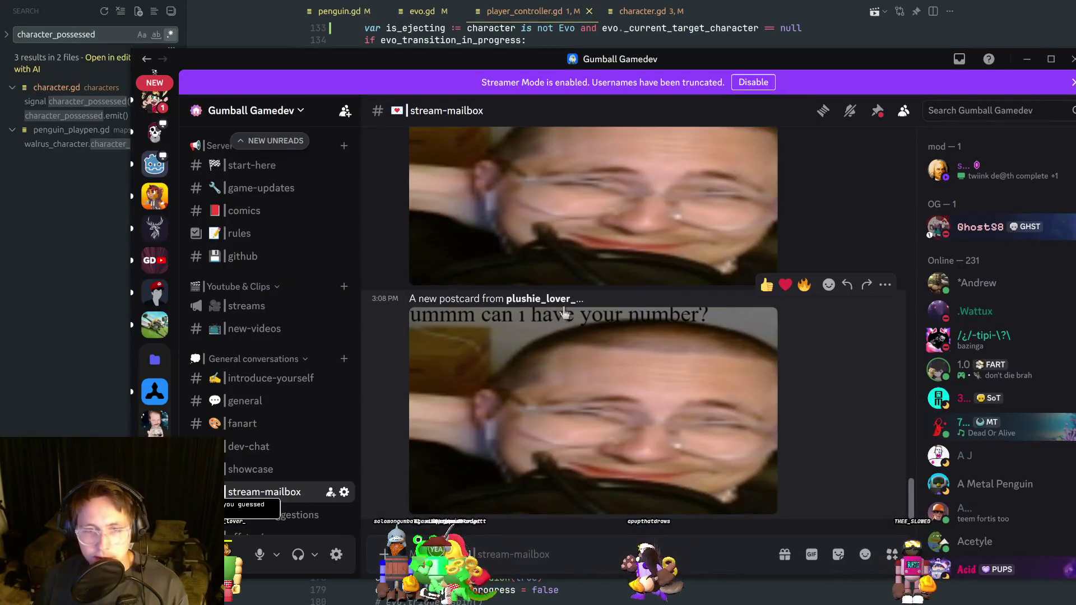
scroll(155, 264, "up", 5)
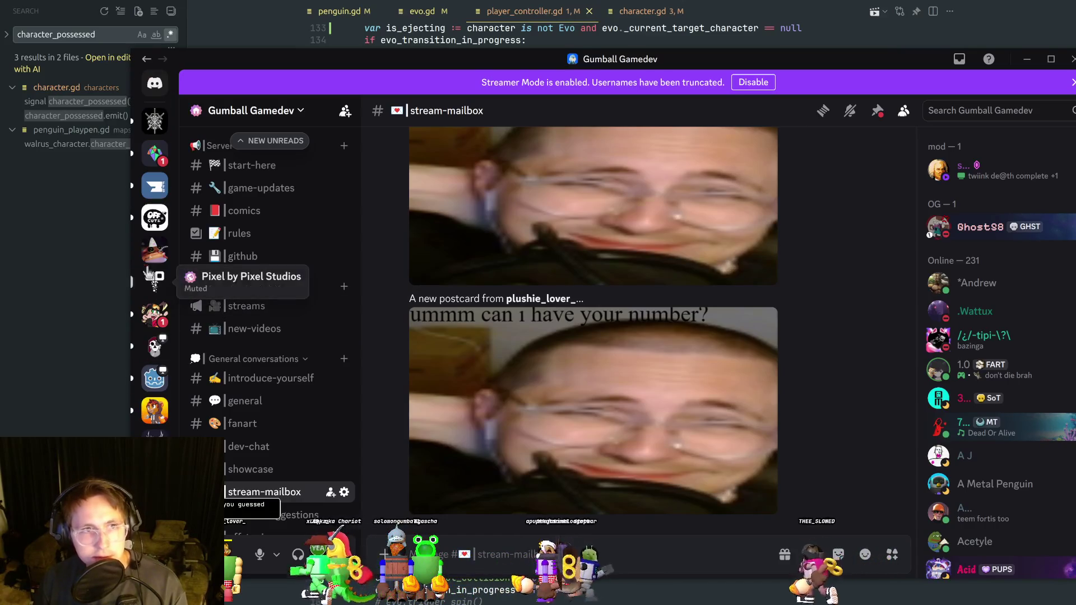
key("alt+Tab")
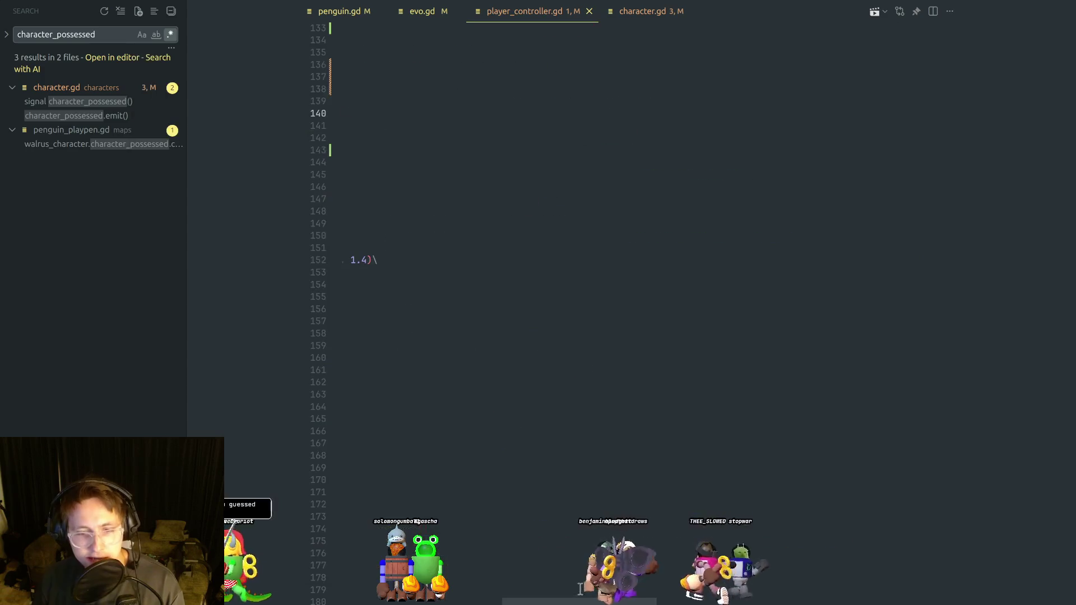
left_click(523, 283)
key("alt+Tab")
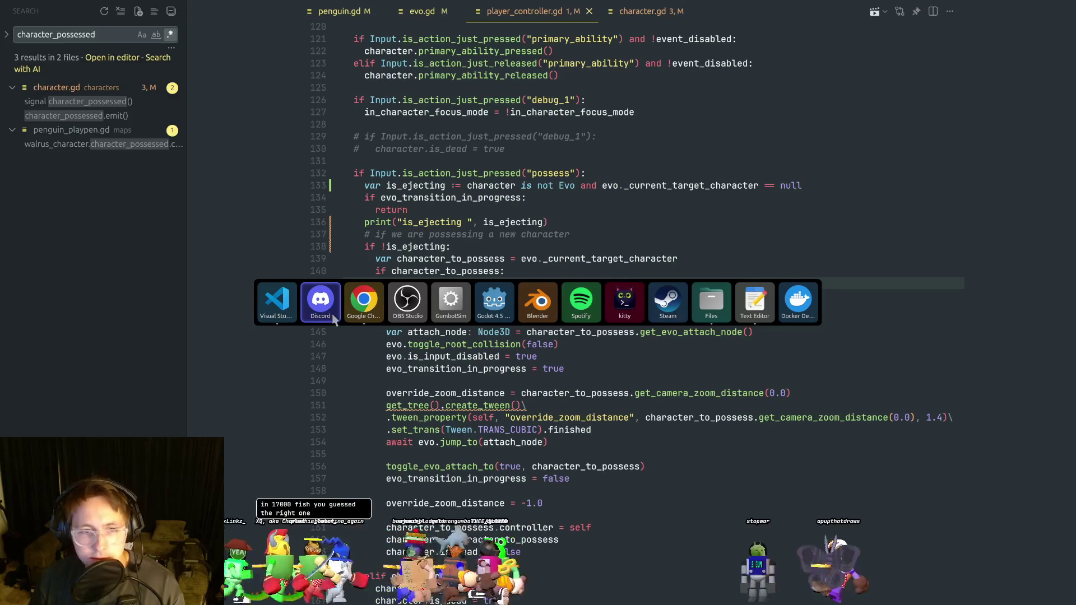
key("Escape")
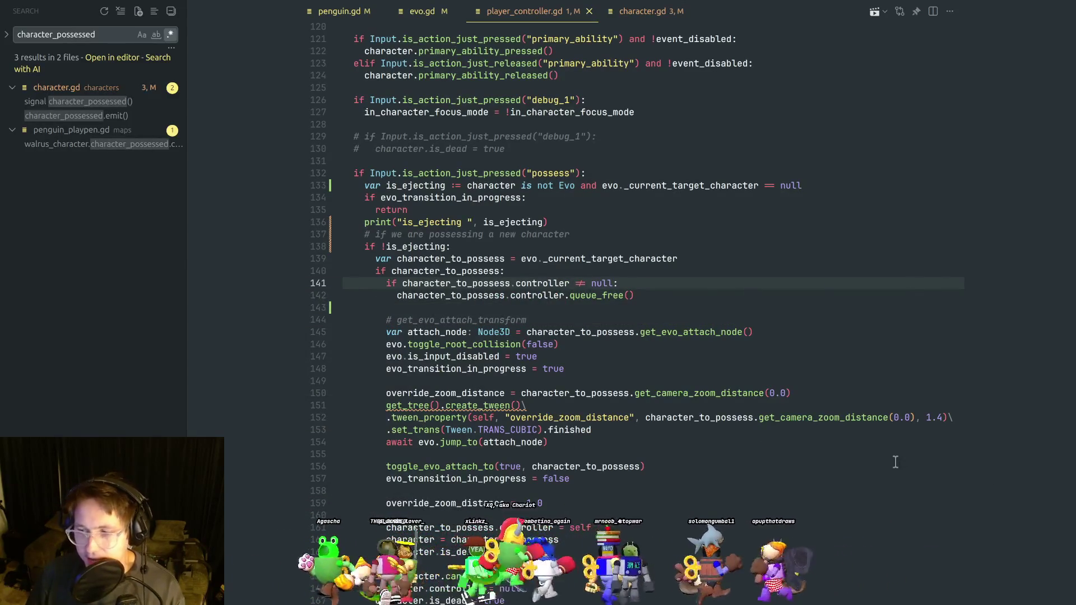
left_click(694, 440)
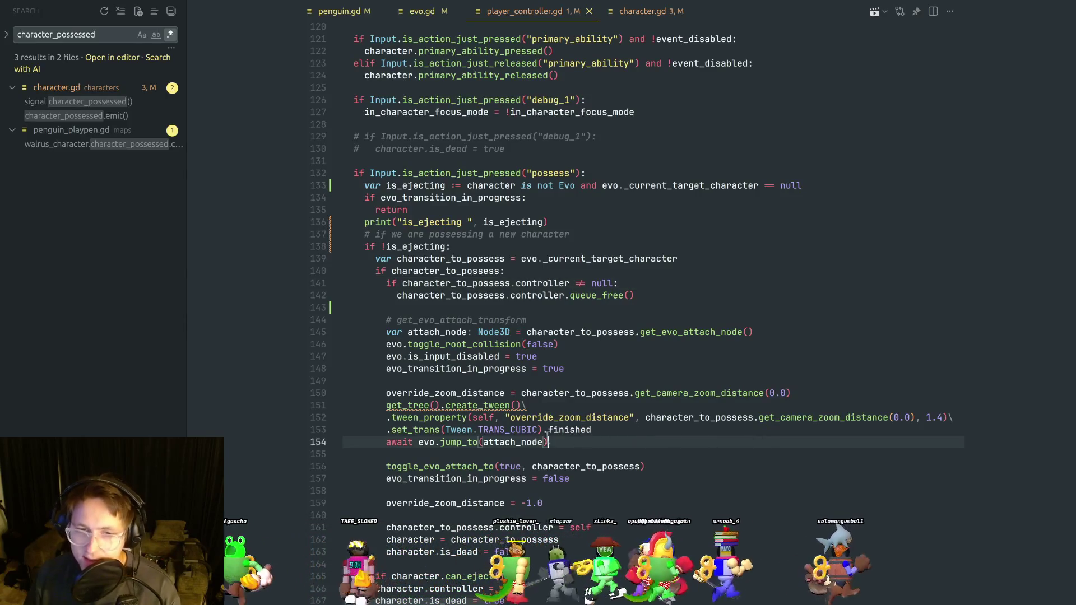
left_click_drag(560, 440, 366, 395)
mouse_move(549, 442)
left_mouse_down()
mouse_move(387, 431)
mouse_move(344, 405)
left_mouse_up()
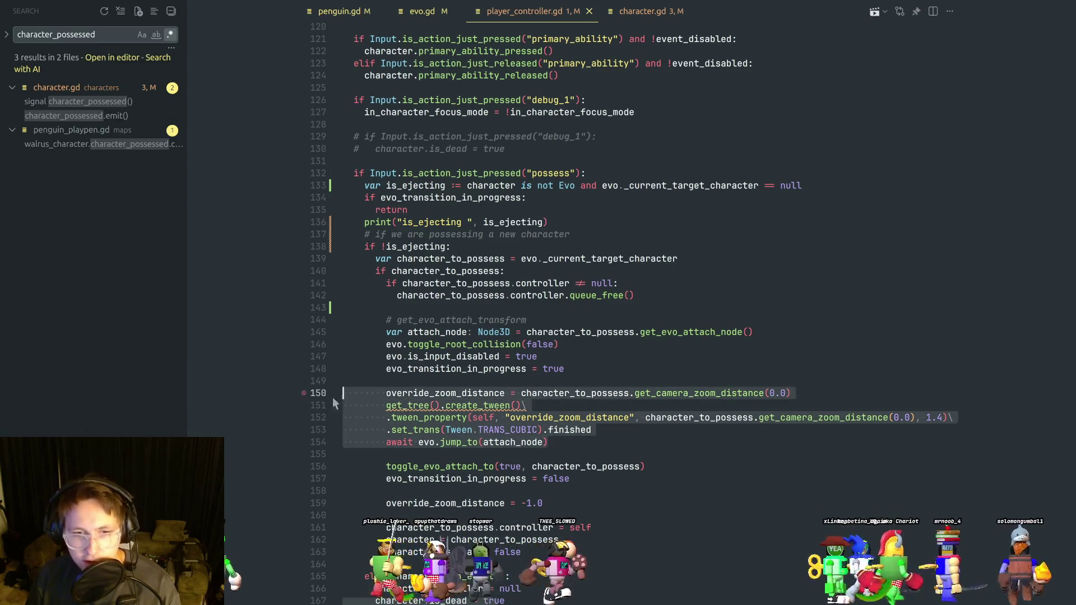
scroll(641, 458, "up", 5)
scroll(641, 458, "up", 15)
left_click(605, 372)
left_click_drag(606, 372, 342, 348)
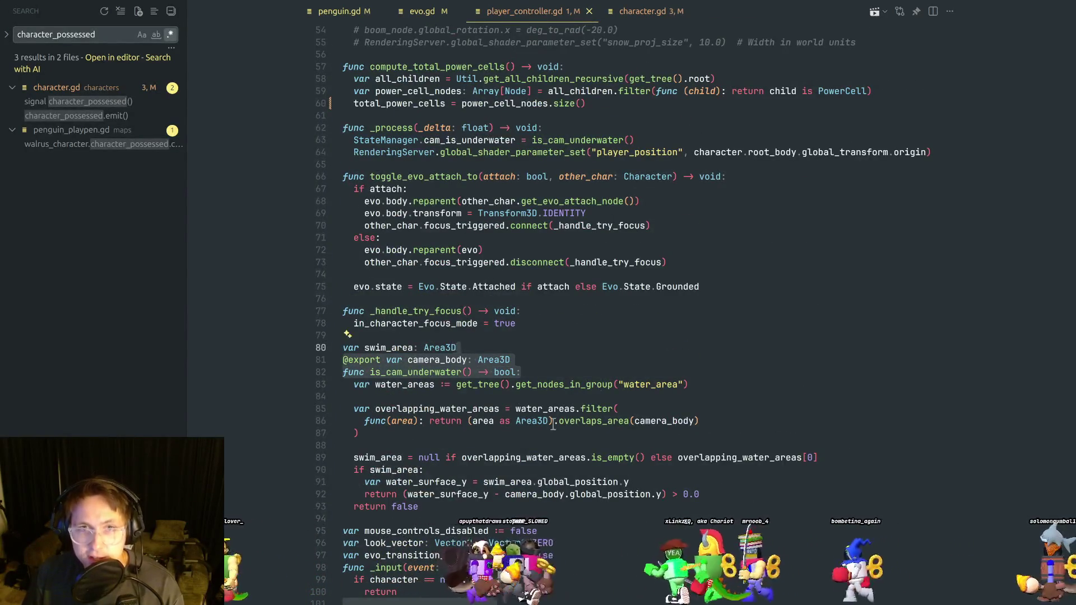
Close player_controller.gd, hide the sidebar, and put the caret on line 64 of evo.gd.
scroll(528, 97, "up", 4)
key("ctrl+w")
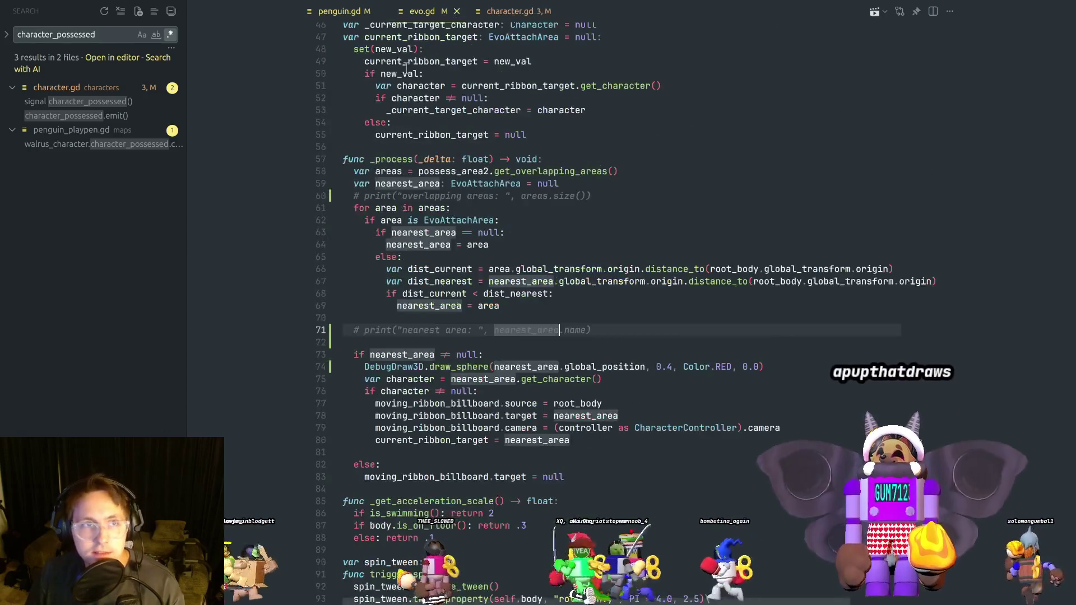
key("ctrl+b")
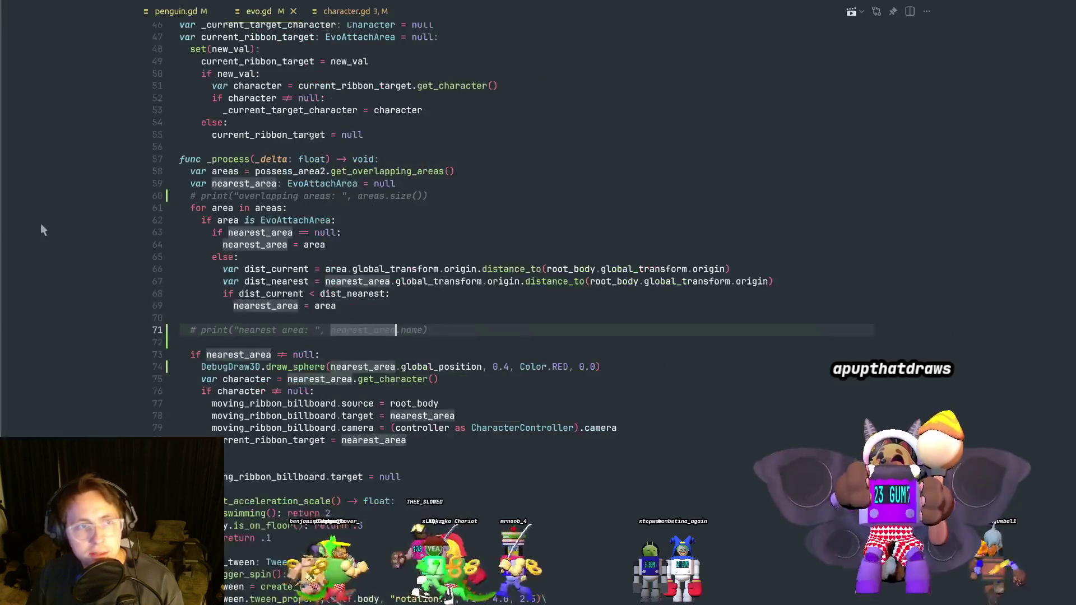
left_click(557, 244)
Bring up the app switcher twice and dismiss it, staying in VS Code.
key("alt+Tab")
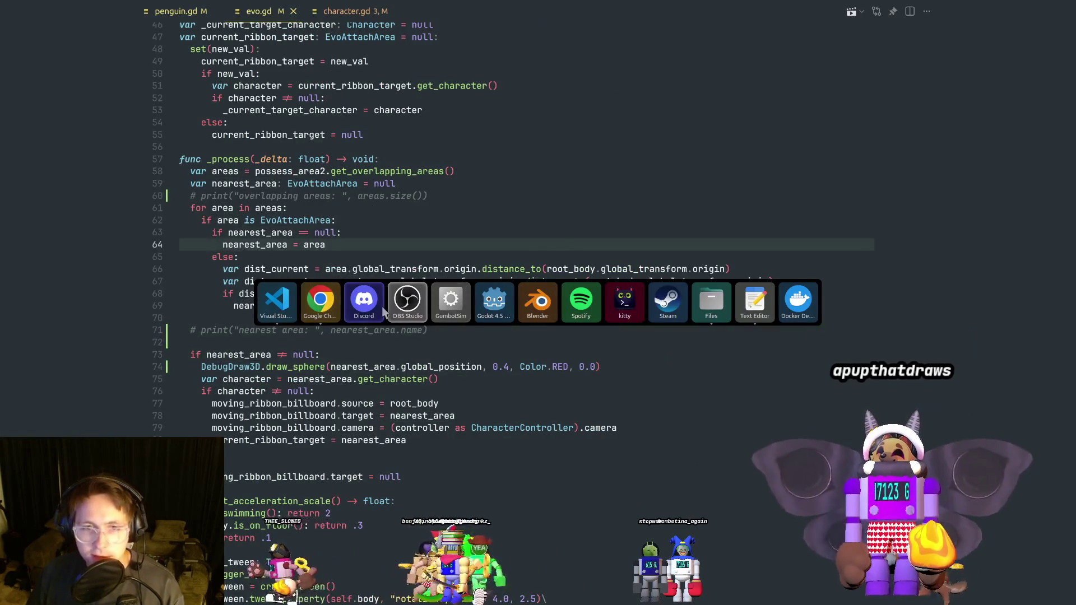
key("Escape")
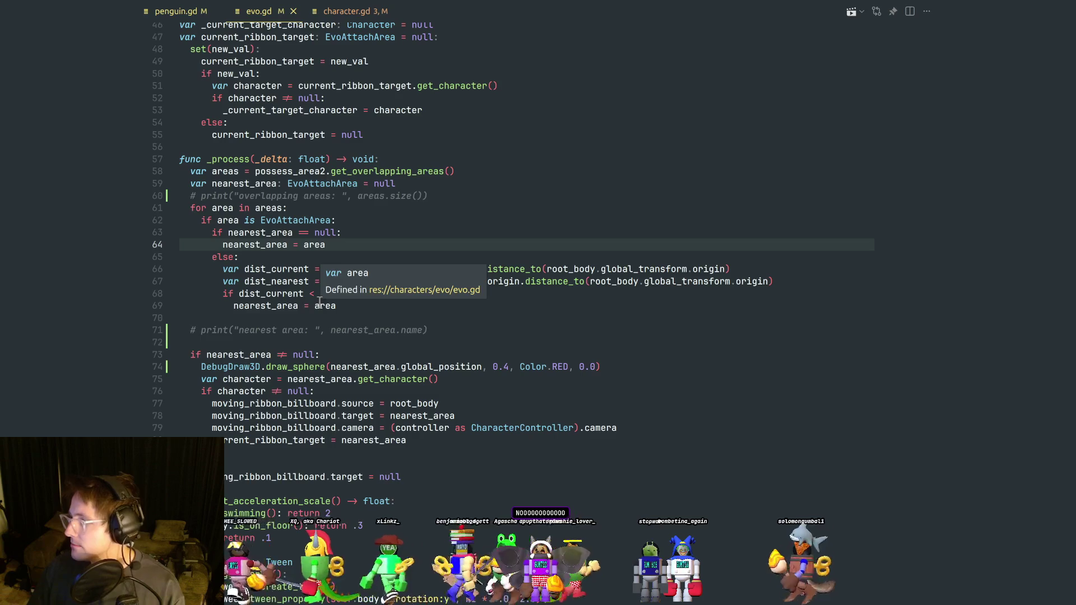
key("alt+Tab")
mouse_move(277, 306)
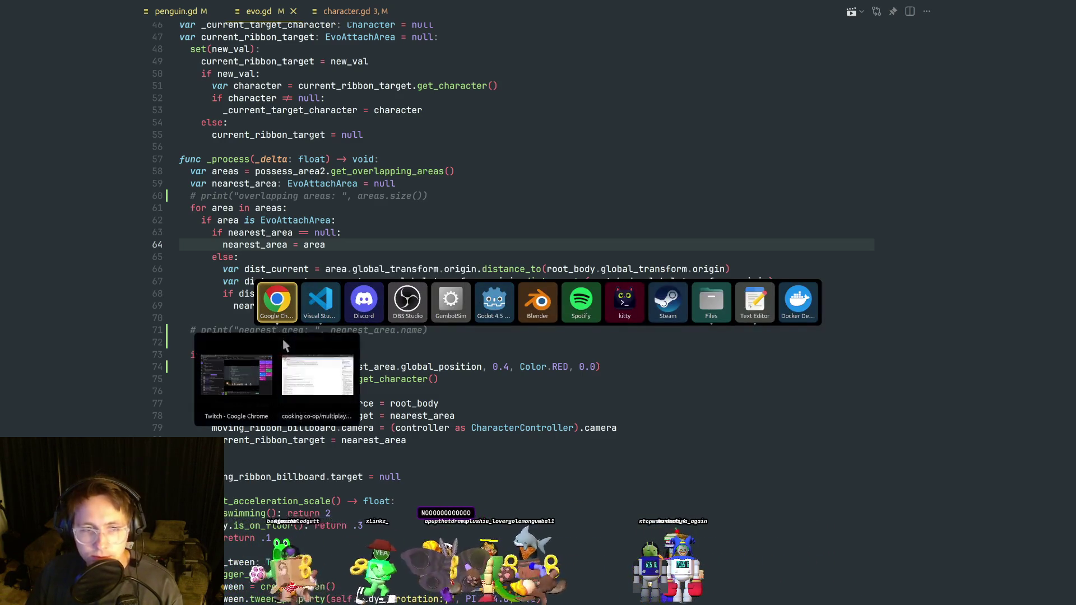
key("Escape")
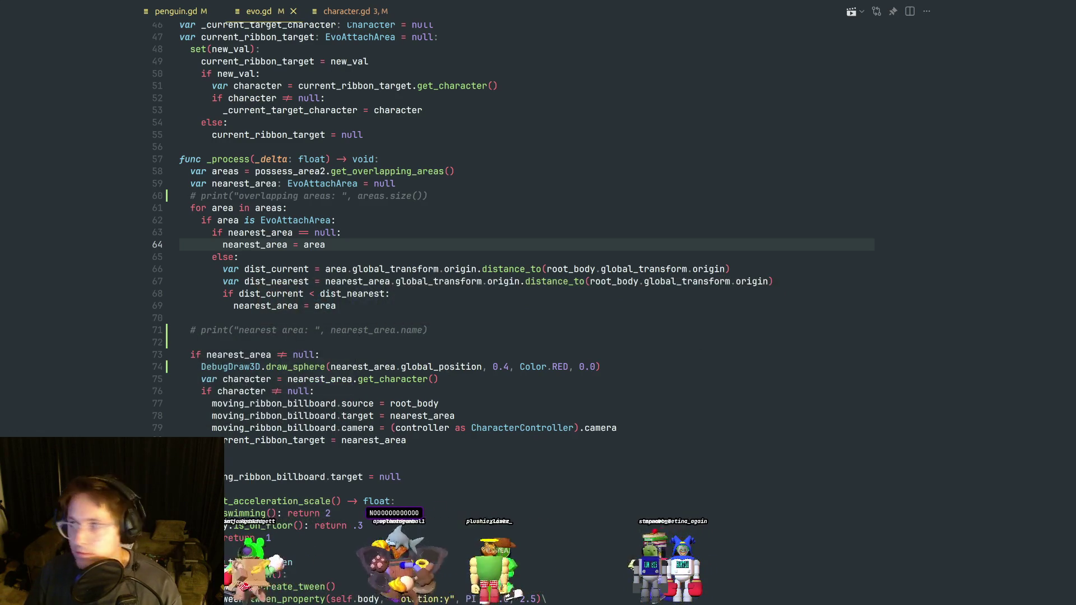